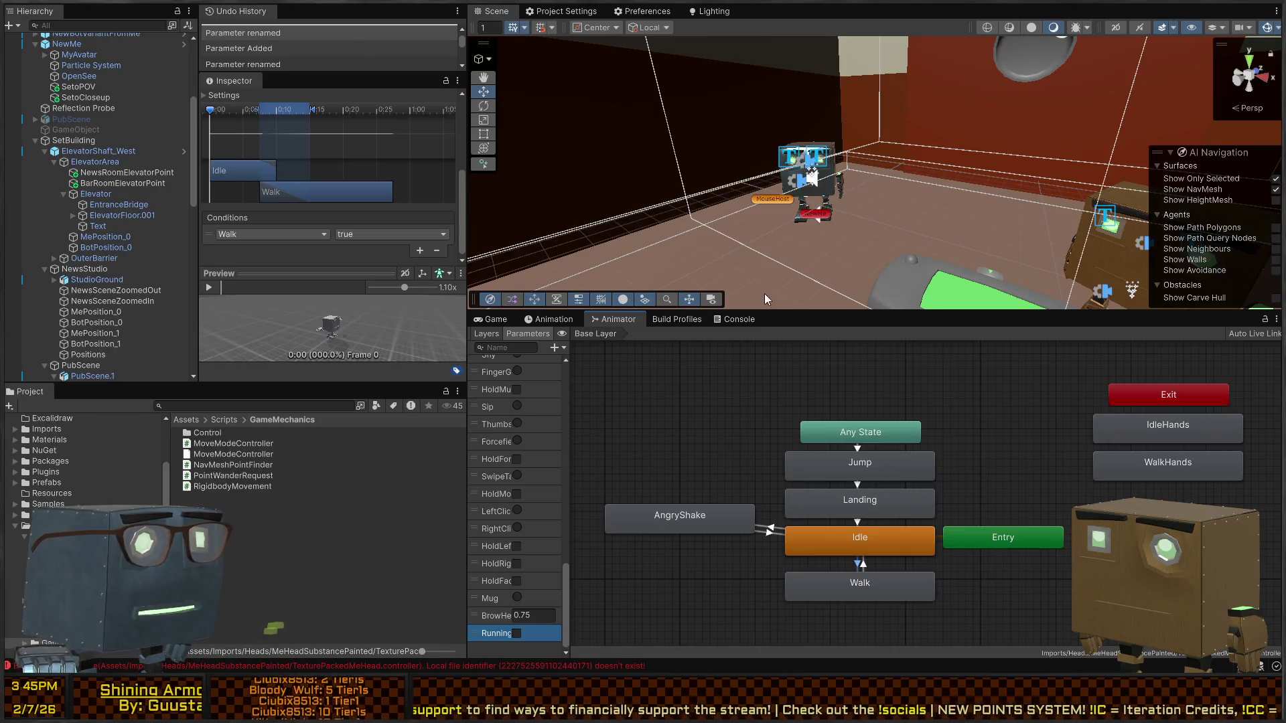
- Verify the Animator's Idle-to-Walk transition requires Walk = true, then rerun the pub scene in Play mode
key("ctrl+p")
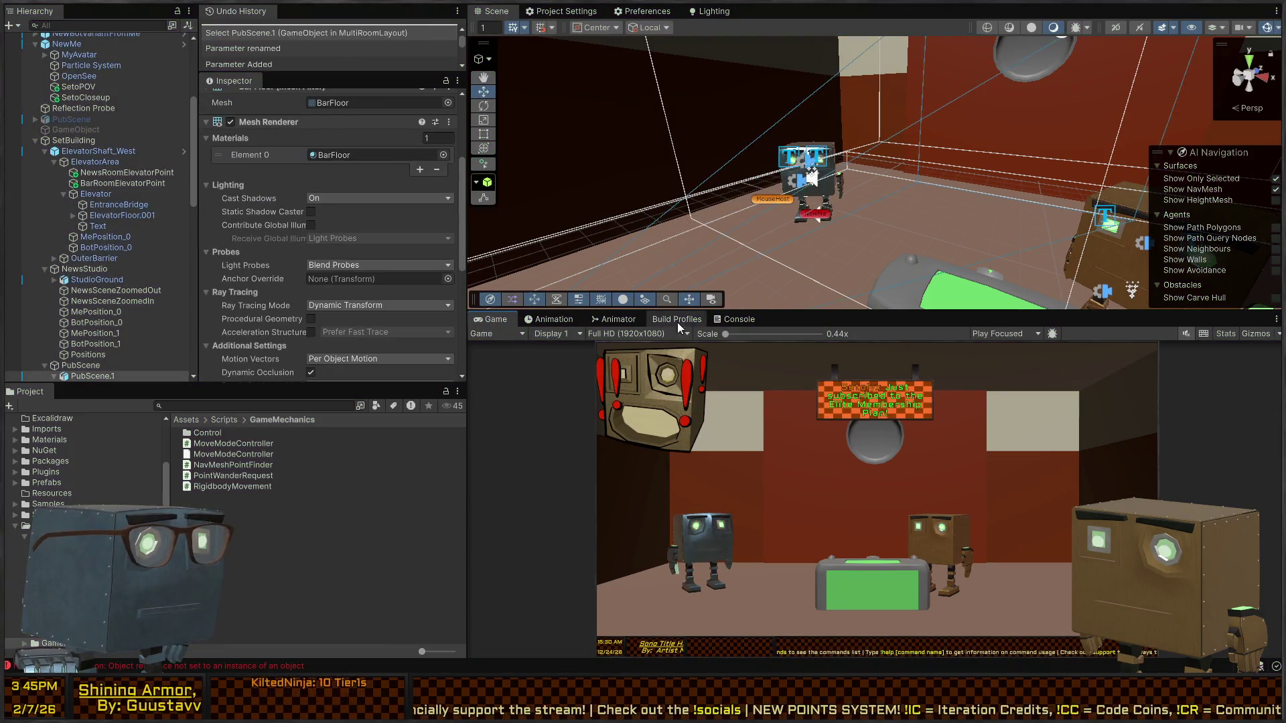
left_click(610, 321)
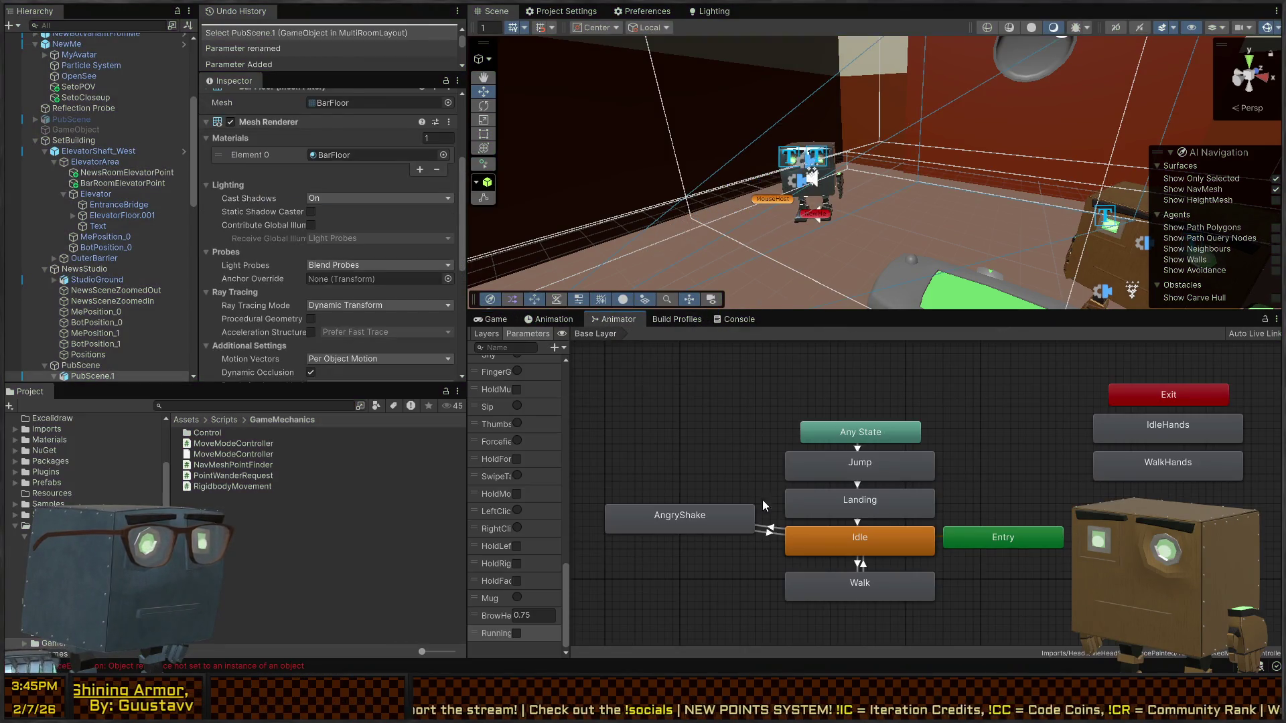
left_click(854, 581)
left_click(859, 567)
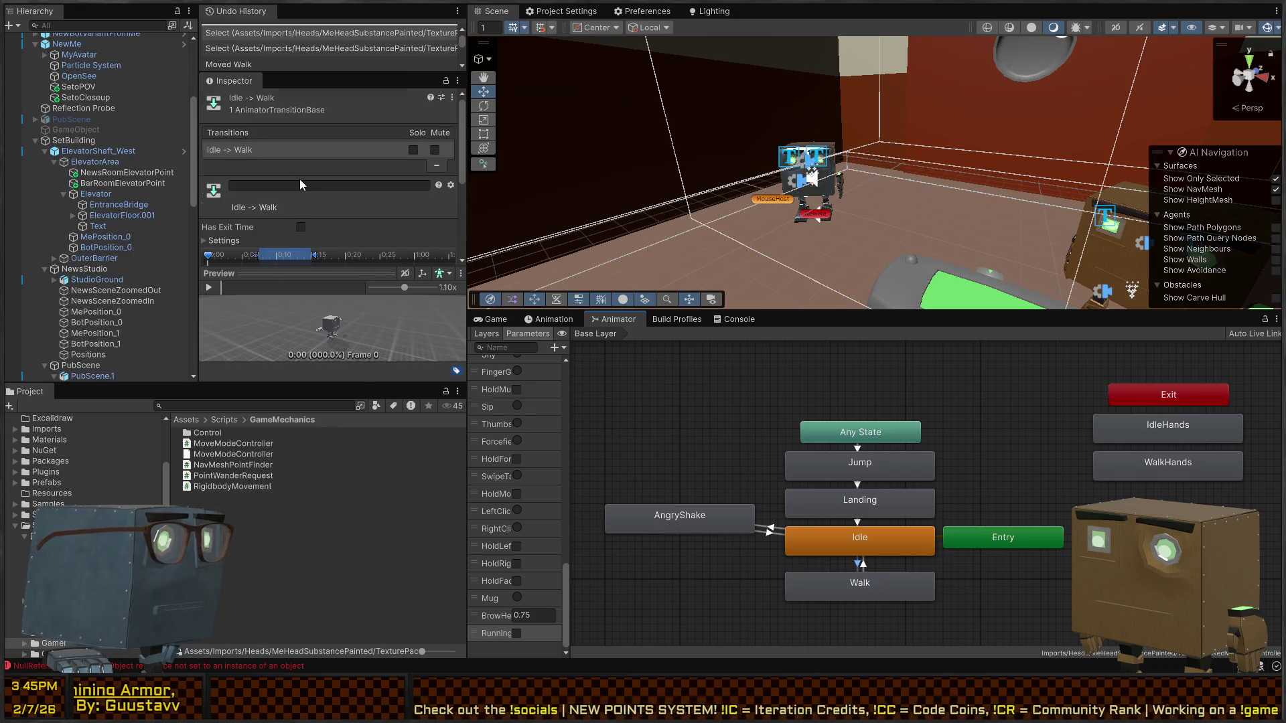
scroll(300, 185, "down", 5)
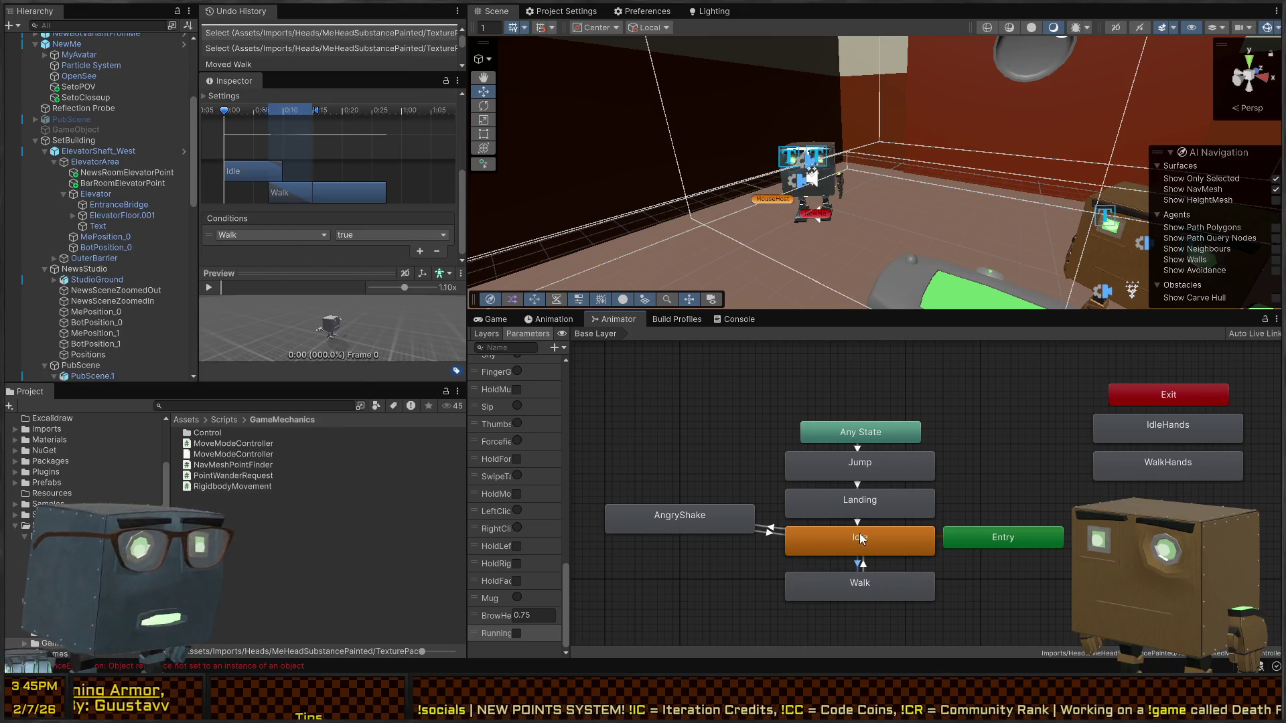
scroll(517, 475, "up", 10)
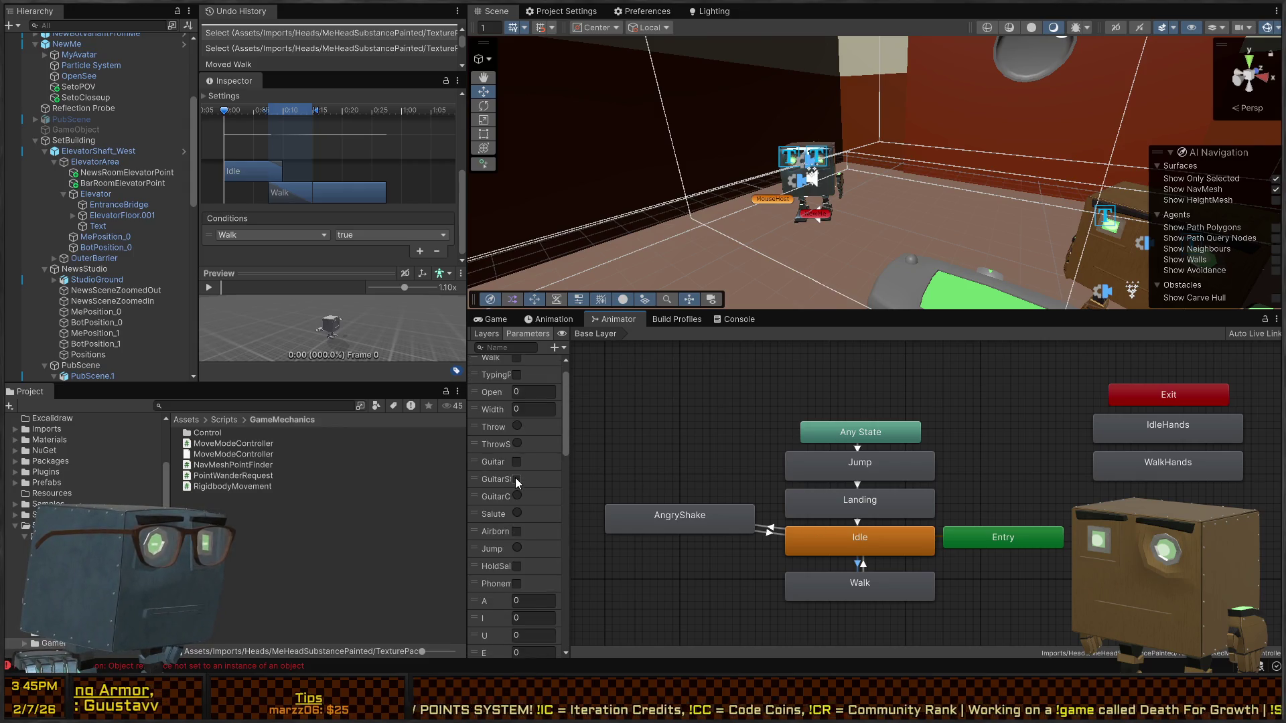
key("ctrl+p")
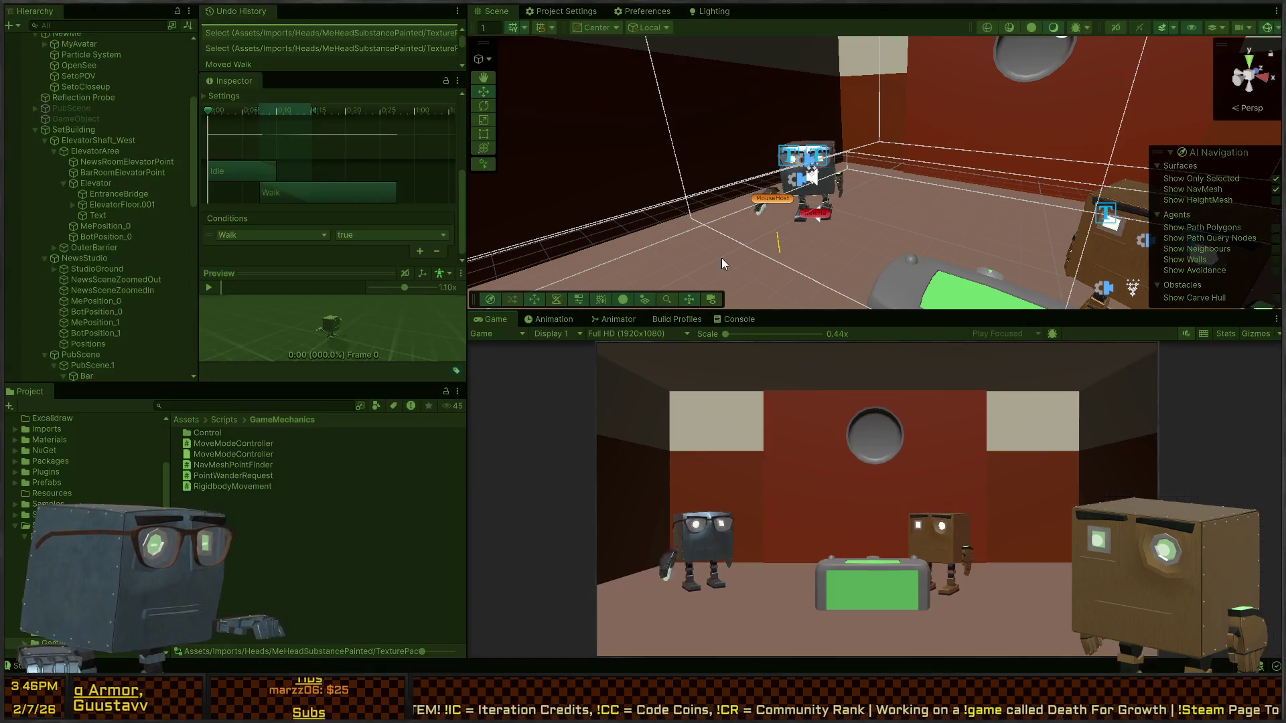
- Select NewMe, watch its live animator parameters, then stop Play mode
left_click(817, 216)
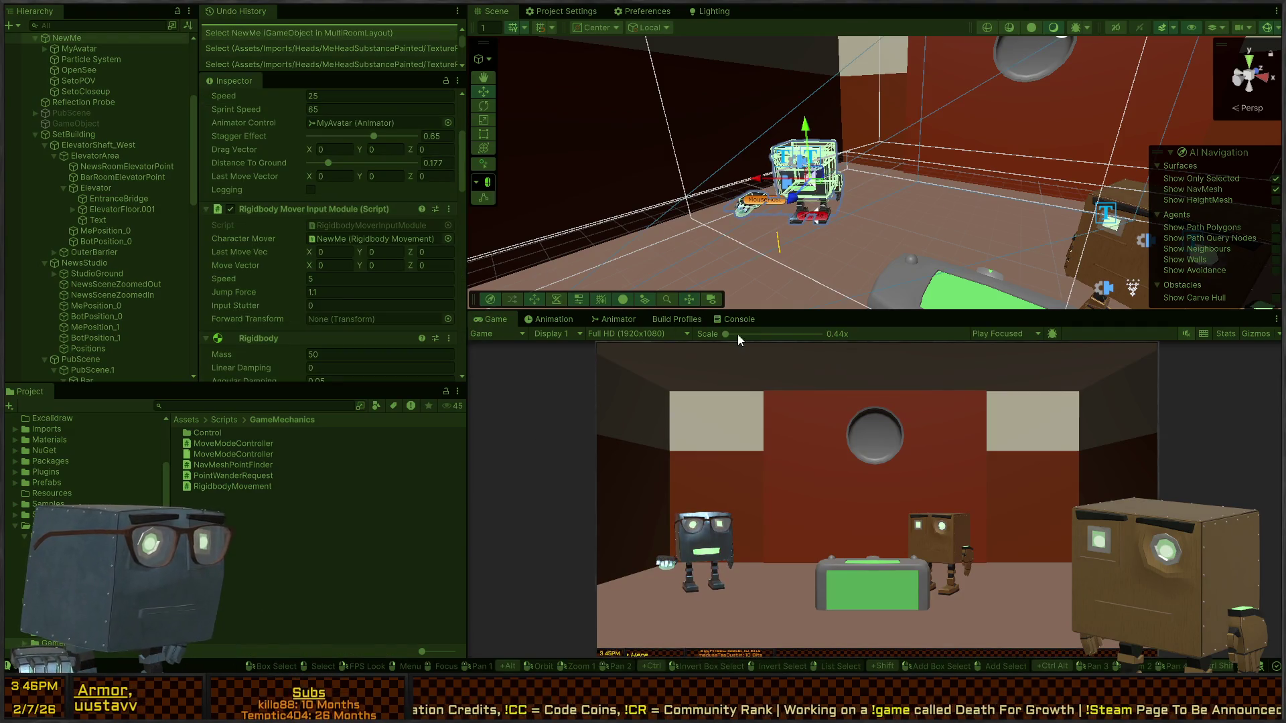
left_click(737, 320)
left_click(677, 319)
left_click(613, 319)
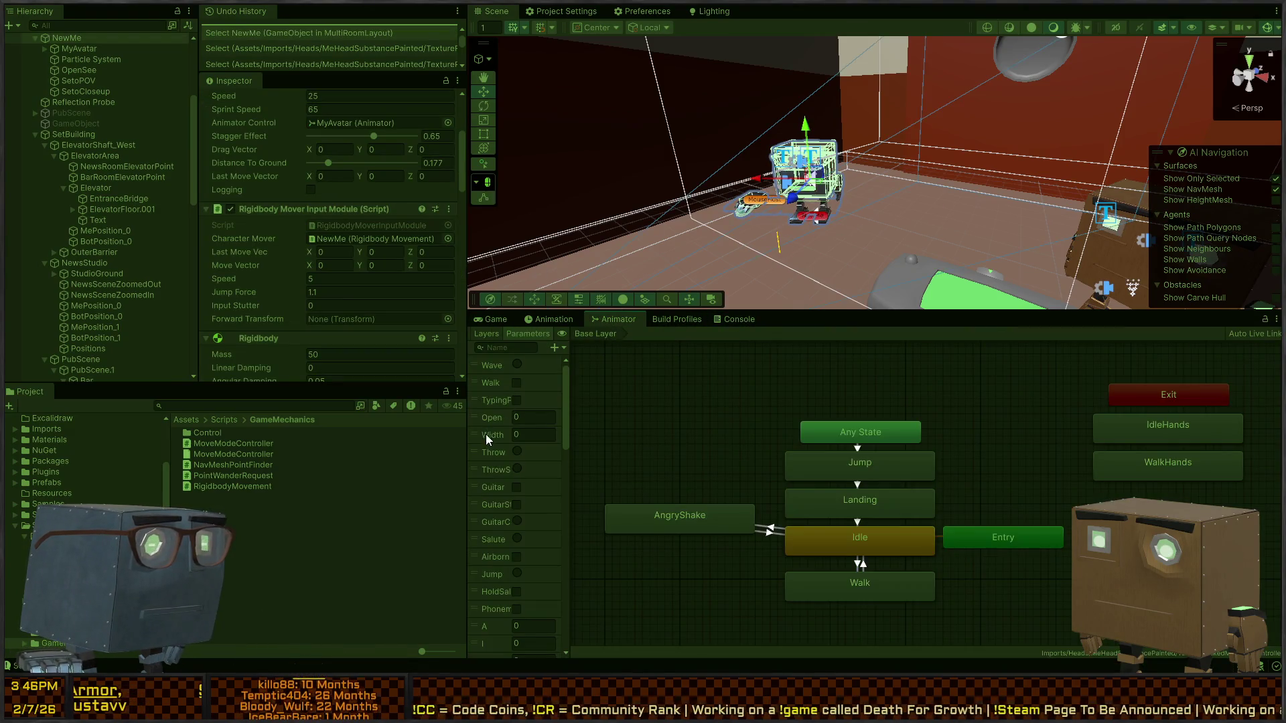
key("ctrl+p")
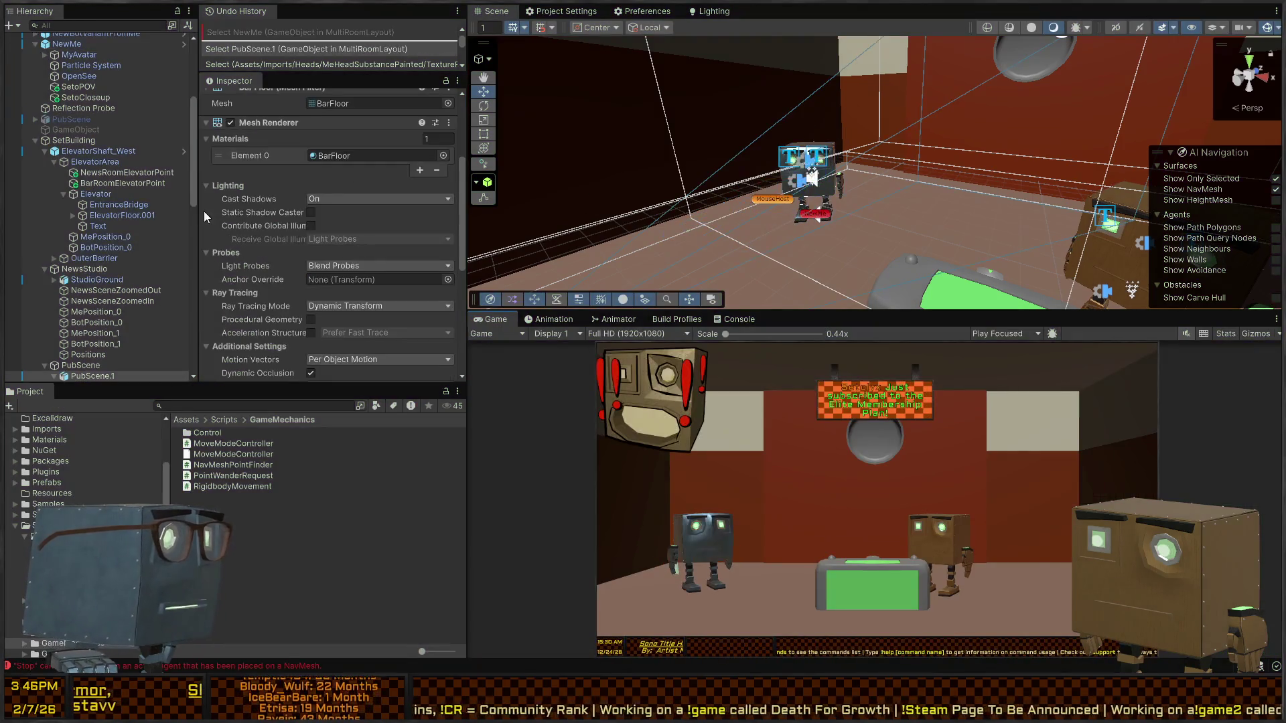
- Glance at the NavAgentControllerBaseline script in the code editor and come back to Unity
key("alt+Tab")
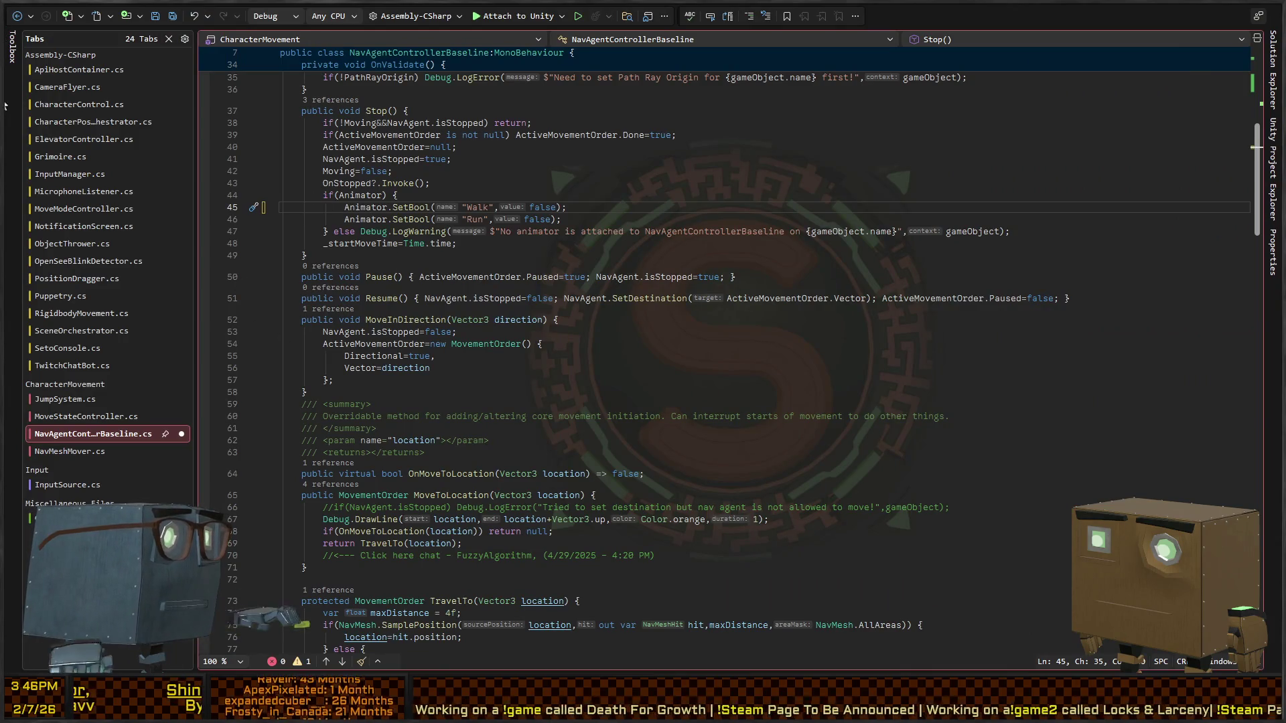
key("alt+Tab")
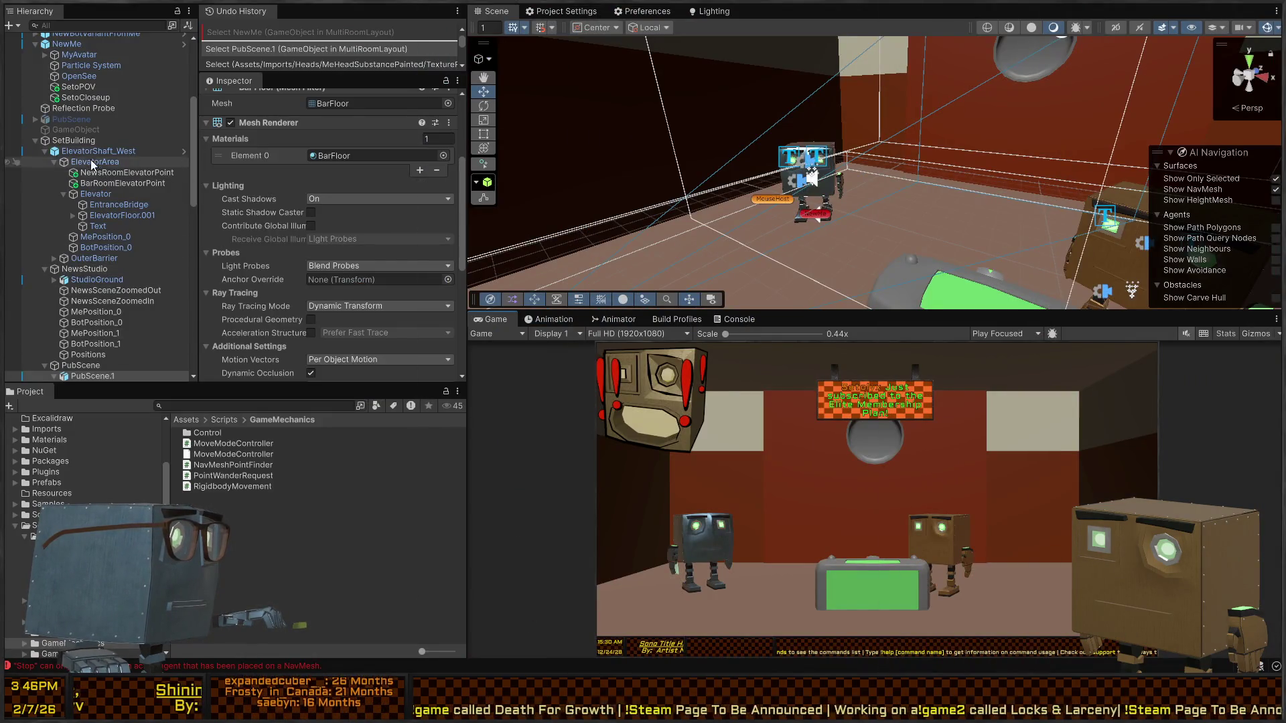
scroll(75, 143, "up", 5)
- Set NewMe's Nav Agent Controller Baseline Move Speed State to Walking and start a play-test
left_click(55, 206)
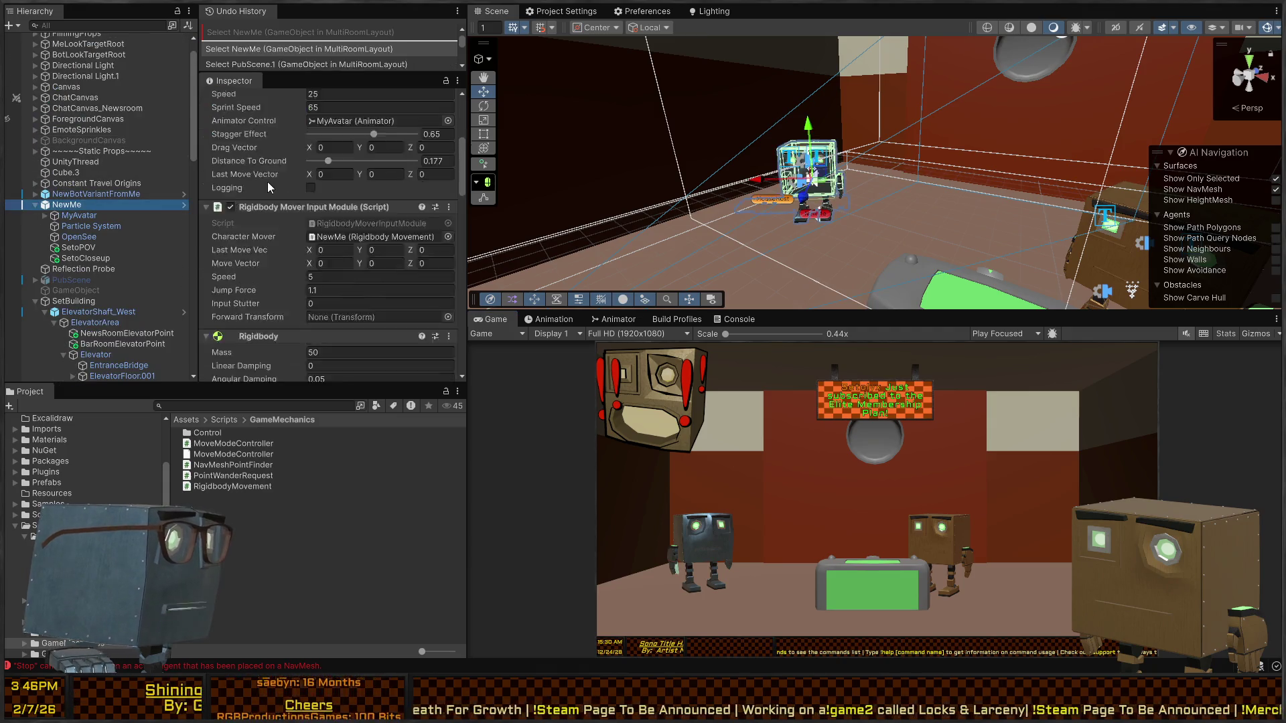
scroll(267, 182, "down", 10)
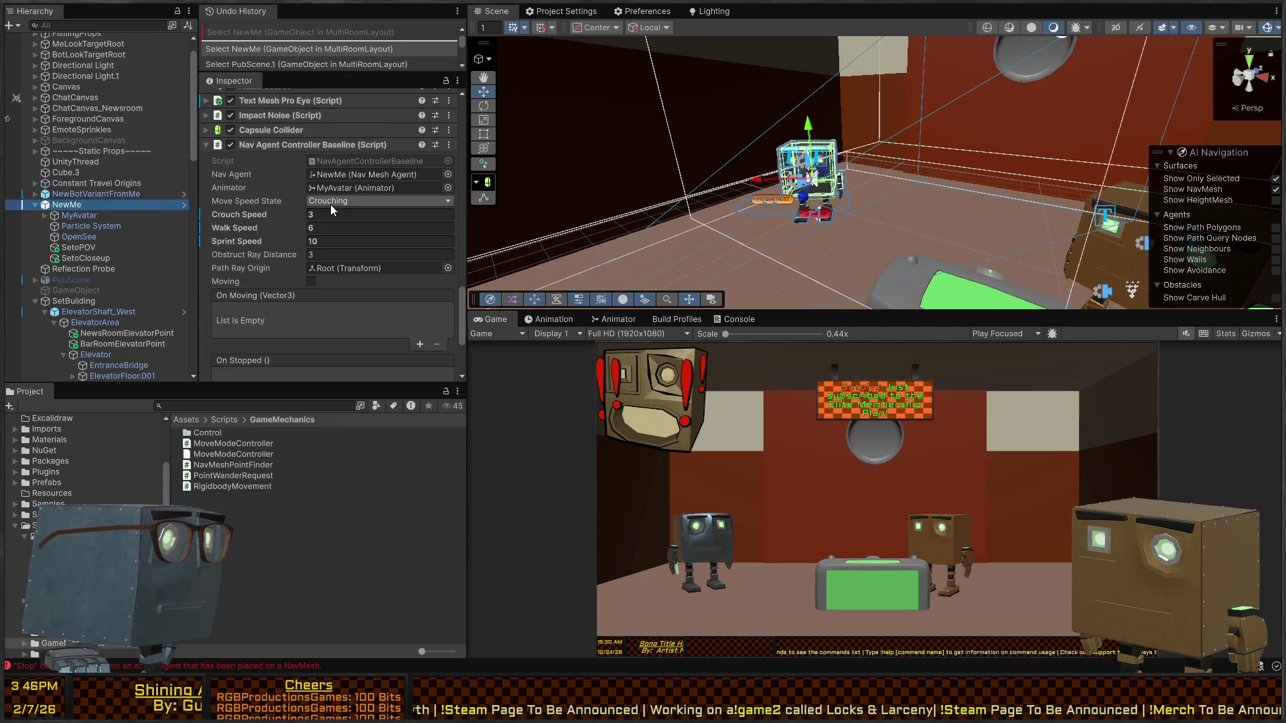
left_click(322, 187)
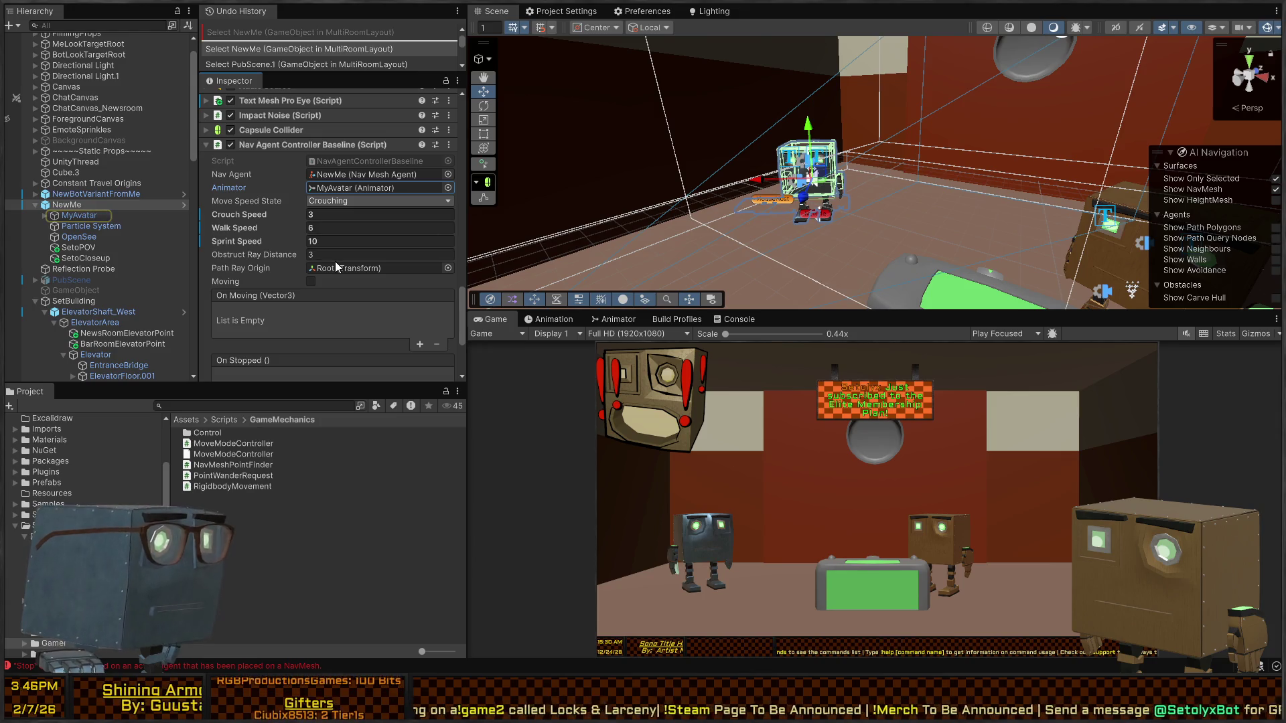
left_click(349, 201)
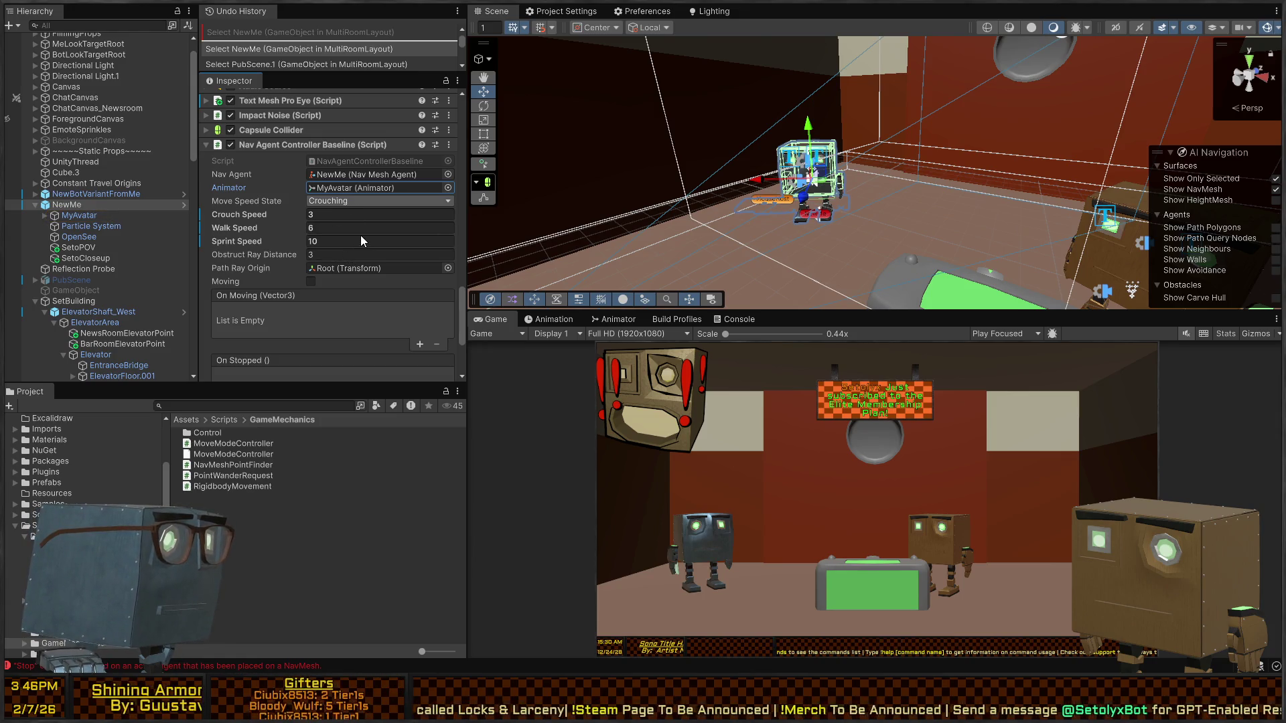
left_click(361, 235)
key("ctrl+p")
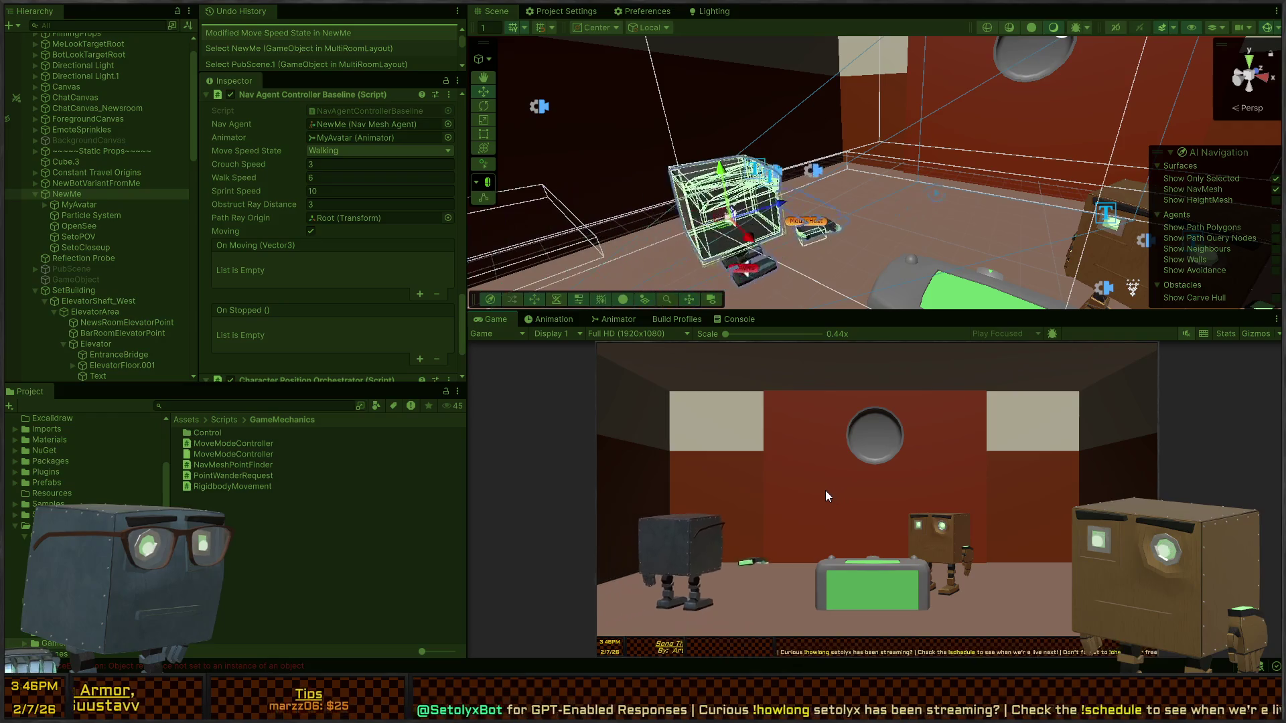
- Exit Play mode and switch to NavAgentControllerBaseline.cs in Visual Studio
key("ctrl+p")
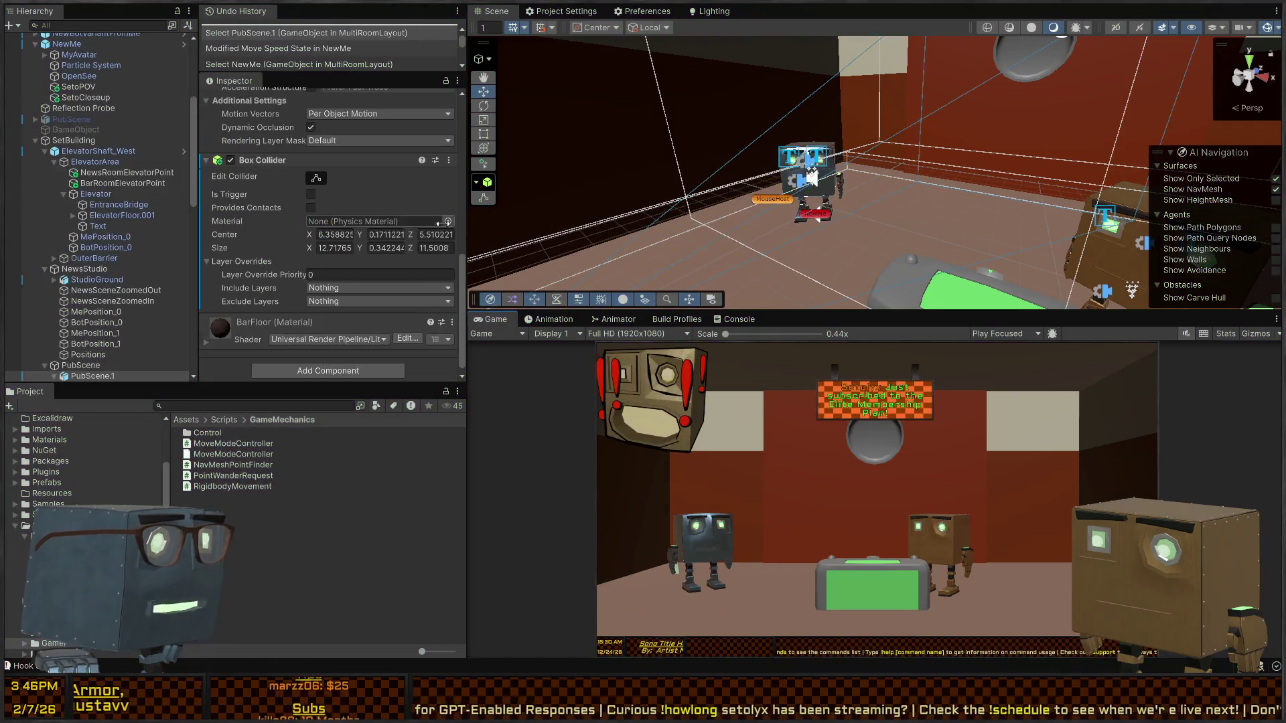
scroll(354, 199, "up", 5)
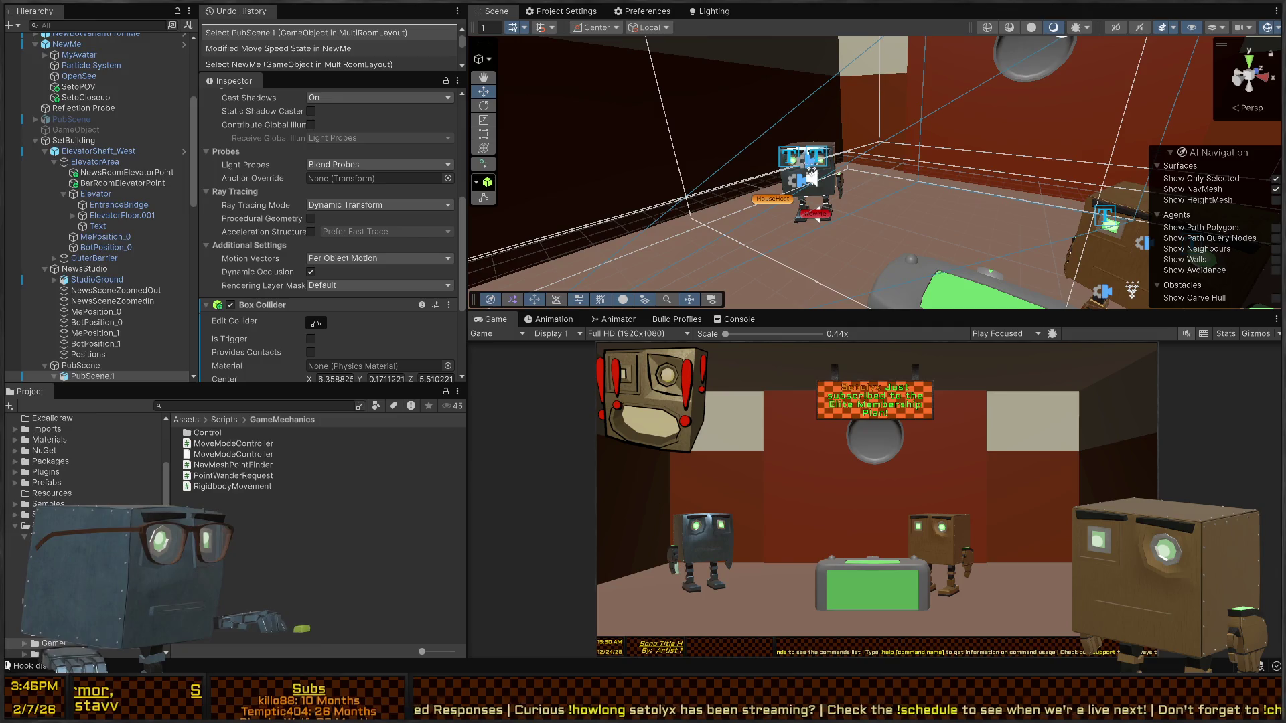
key("alt+Tab")
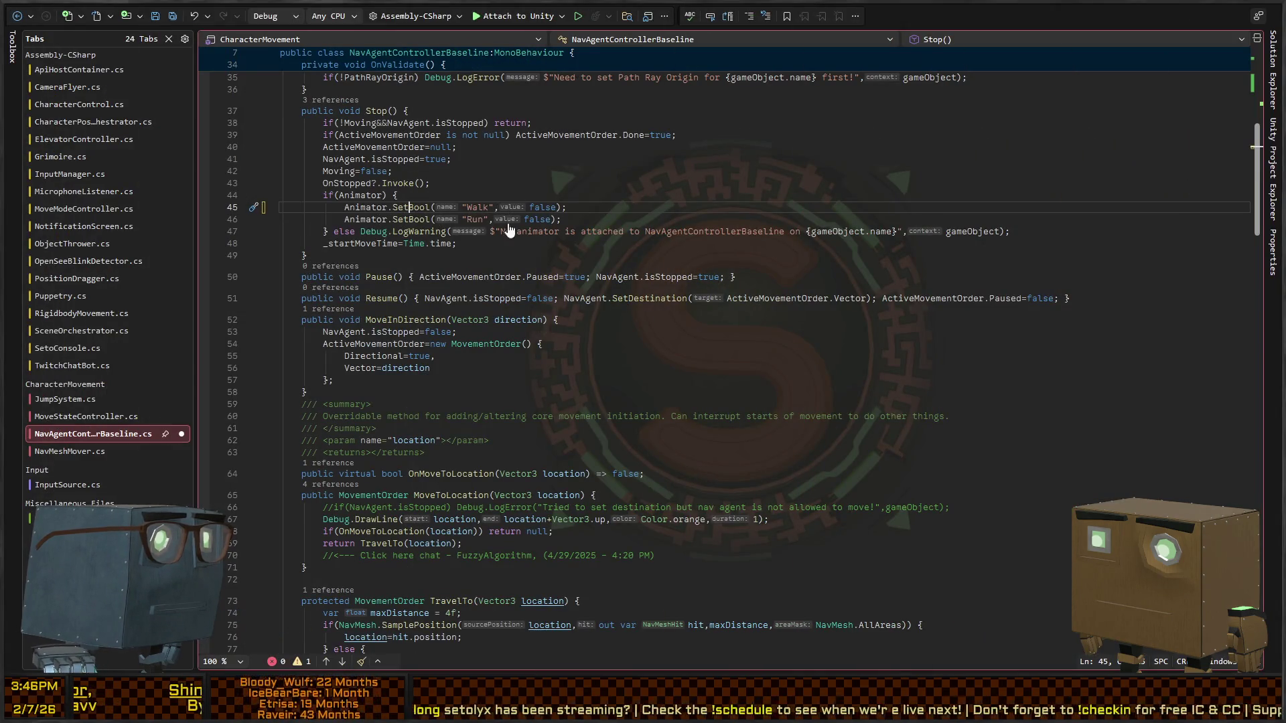
- Read the Walk/Run Animator.SetBool calls in TravelTo and Update, then return to Unity
scroll(523, 230, "up", 12)
scroll(536, 230, "down", 16)
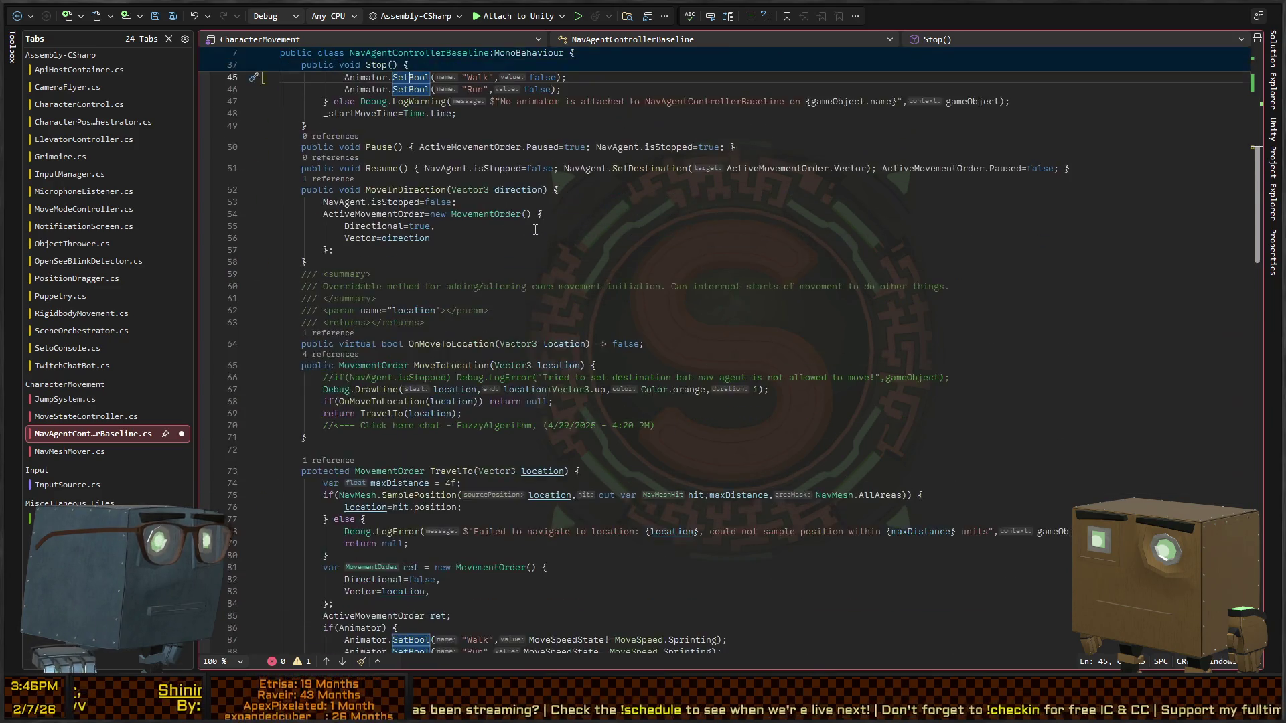
scroll(536, 230, "down", 11)
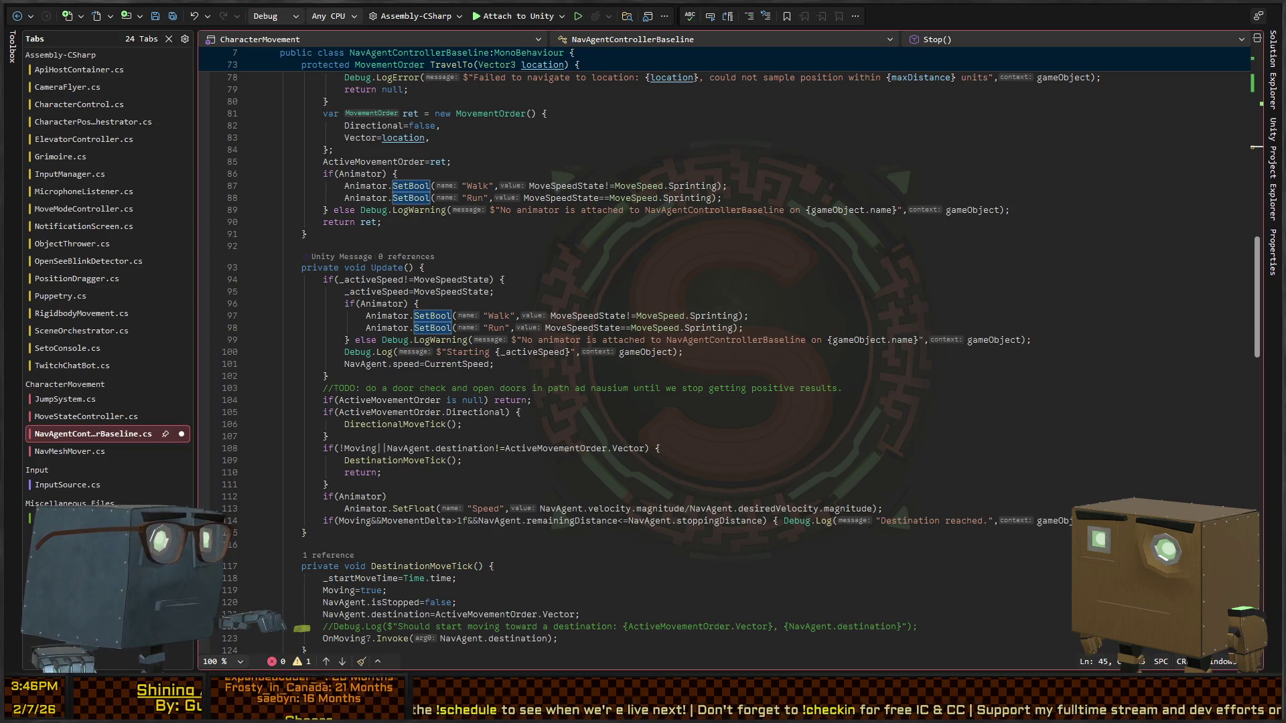
key("alt+Tab")
scroll(101, 308, "down", 3)
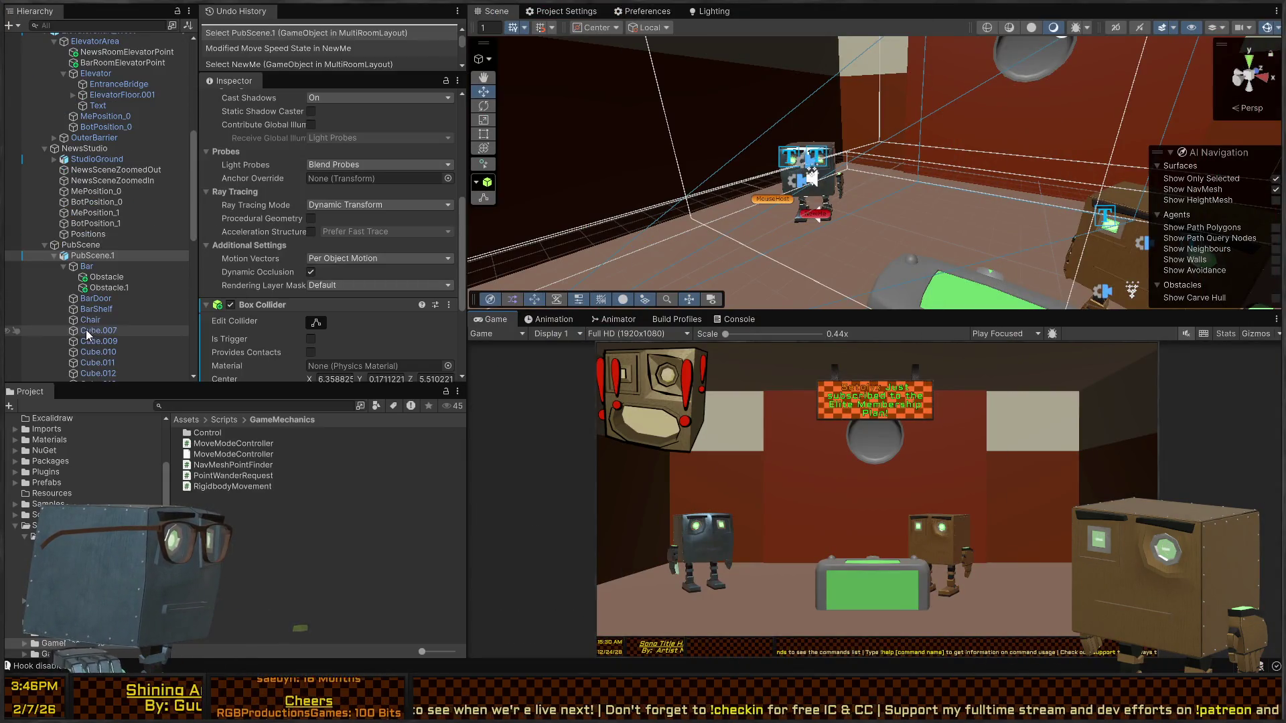
- Look through NewsStudio, BotPosition_0 and NewsSceneZoomedOut in the Hierarchy, ending on SetBuilding
scroll(120, 225, "up", 3)
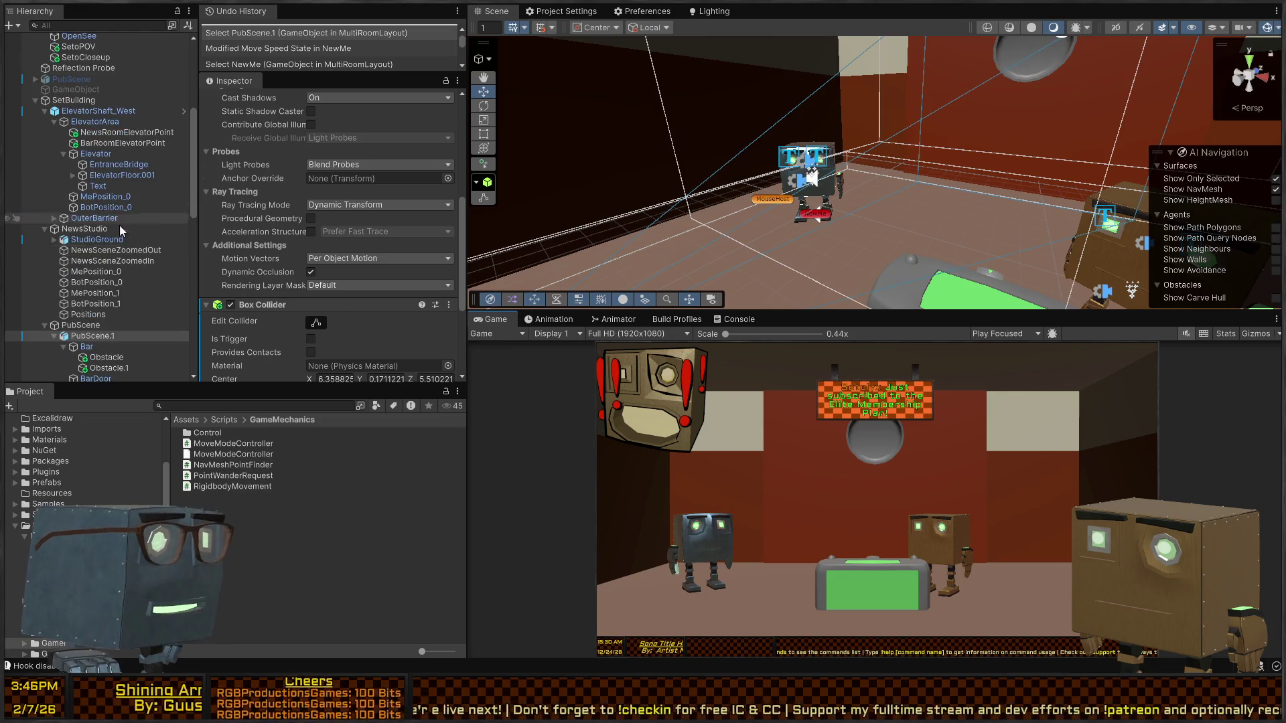
scroll(262, 217, "up", 5)
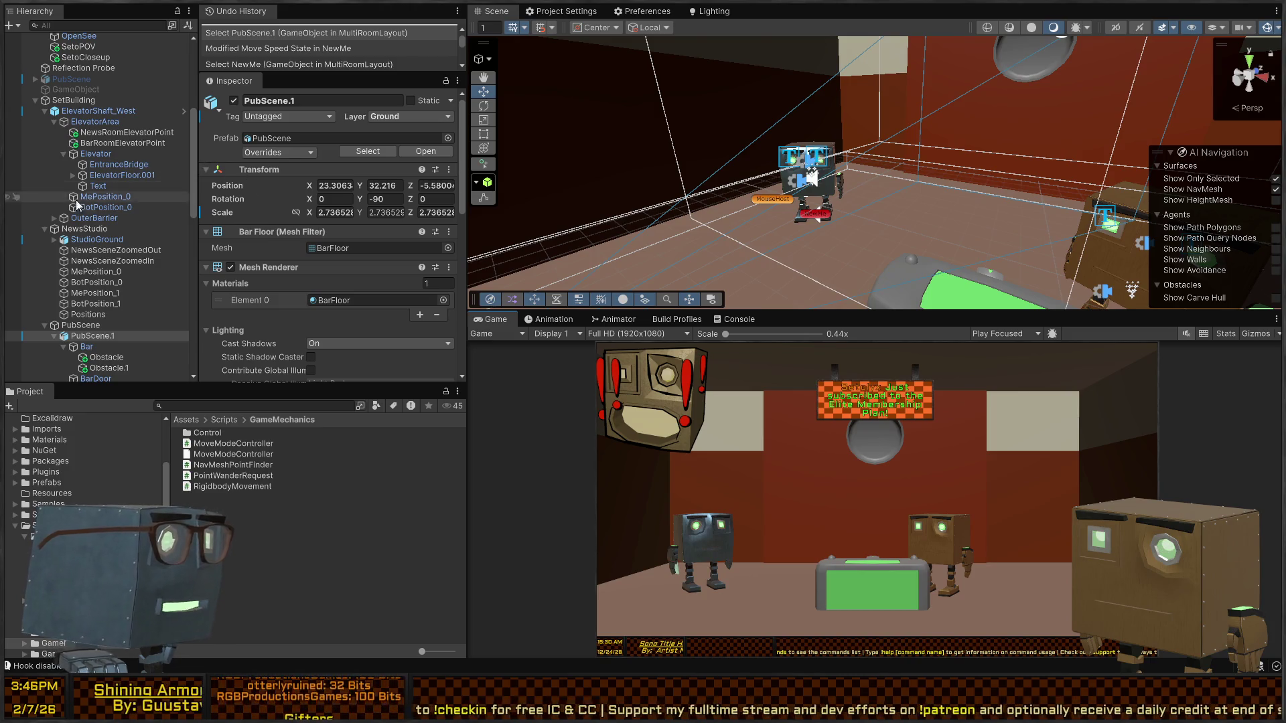
left_click(83, 230)
left_click(97, 282)
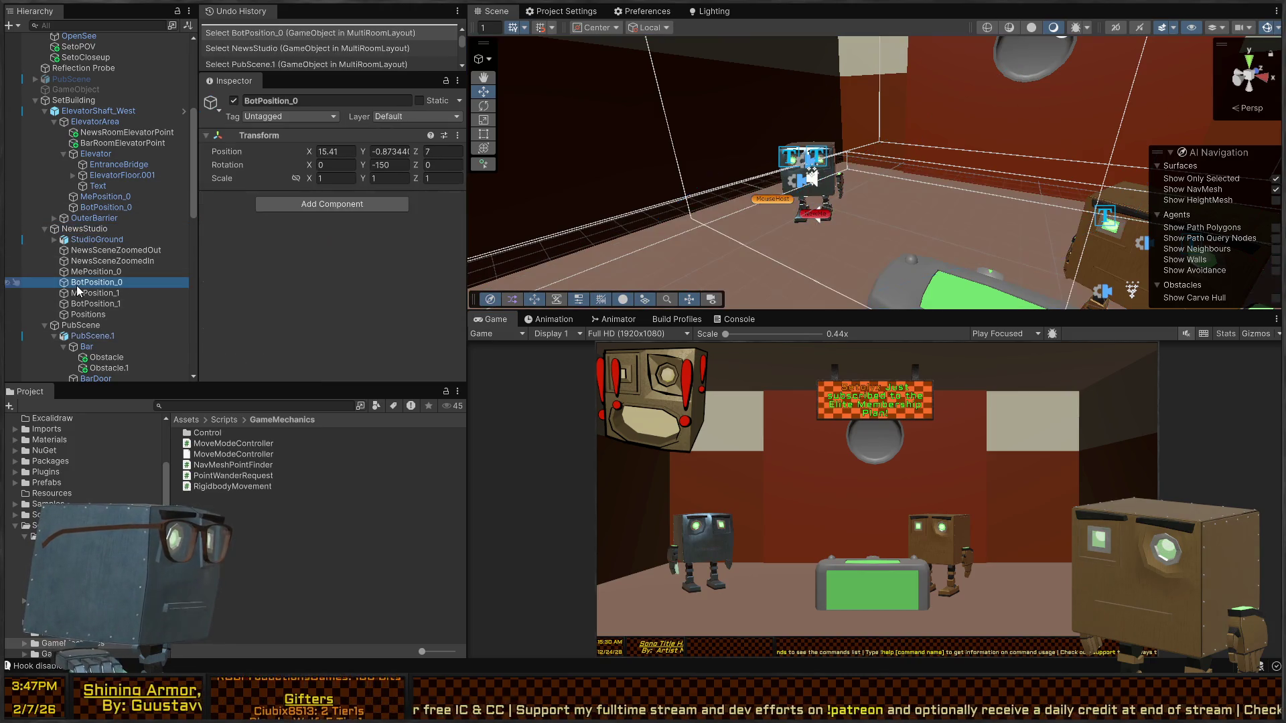
left_click(113, 250)
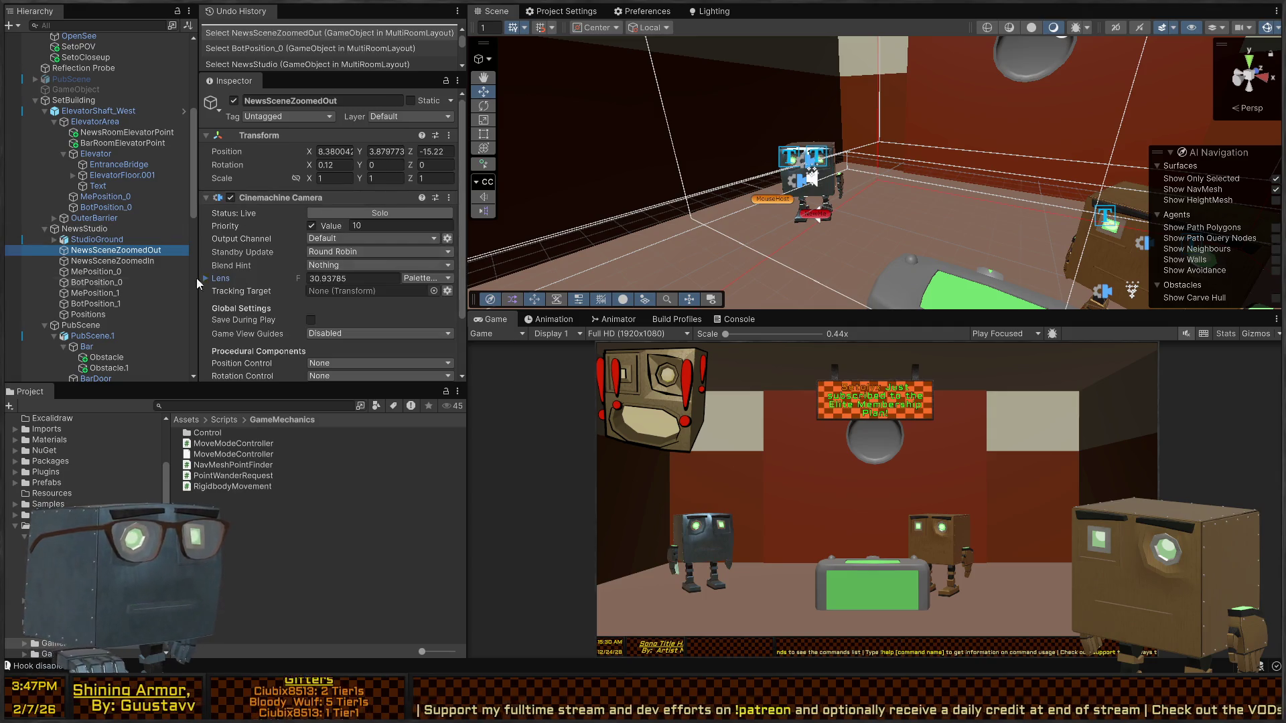
left_click(74, 100)
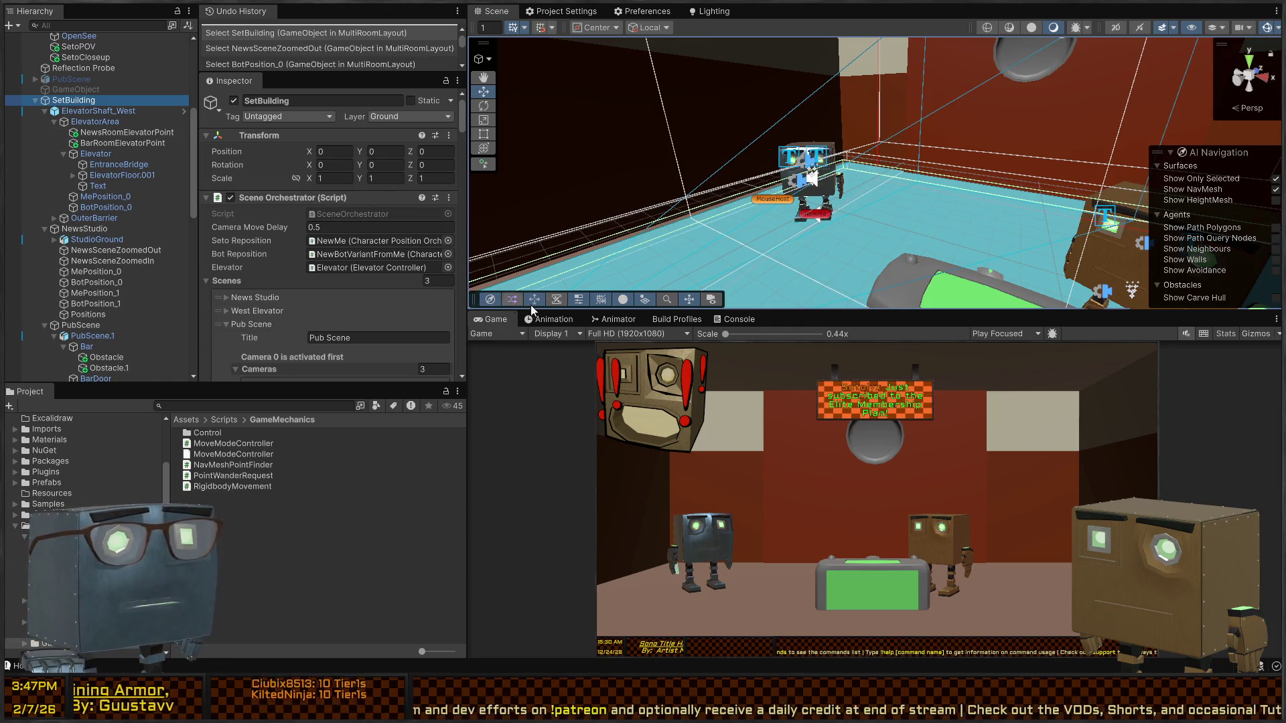
- Run a brief playtest, stop it, and select the NewMe bot
key("ctrl+p")
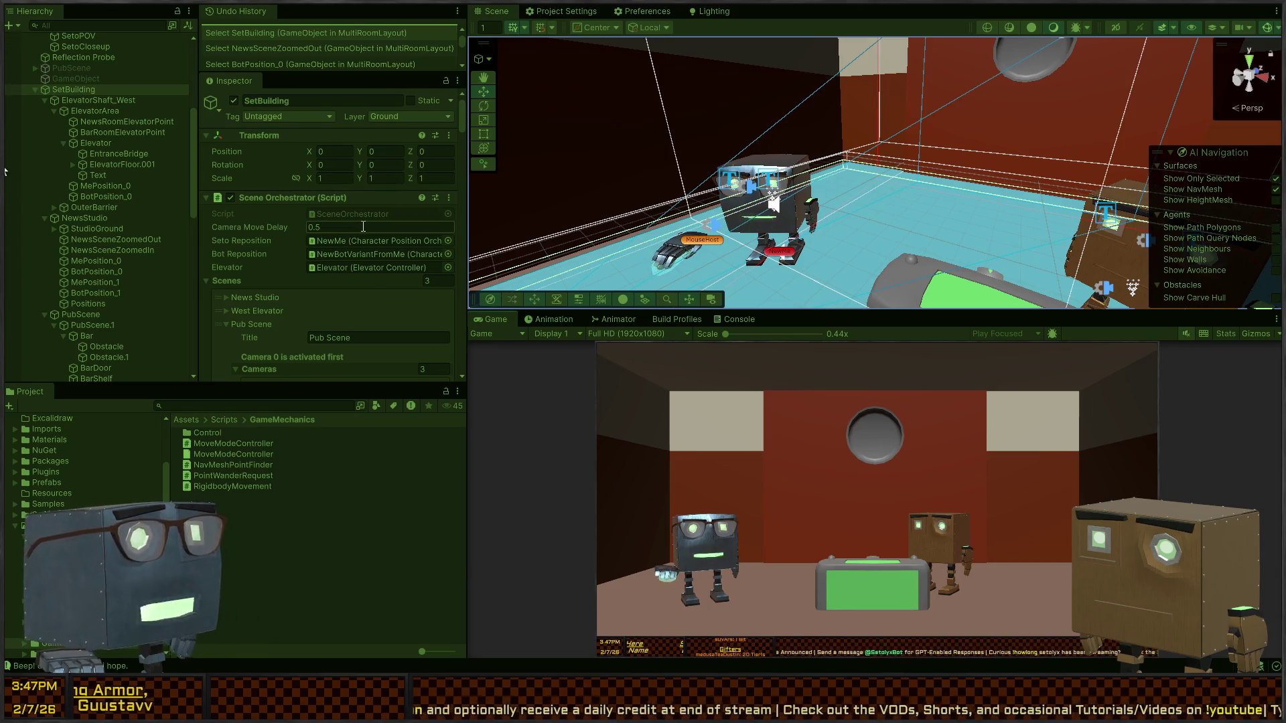
key("ctrl+p")
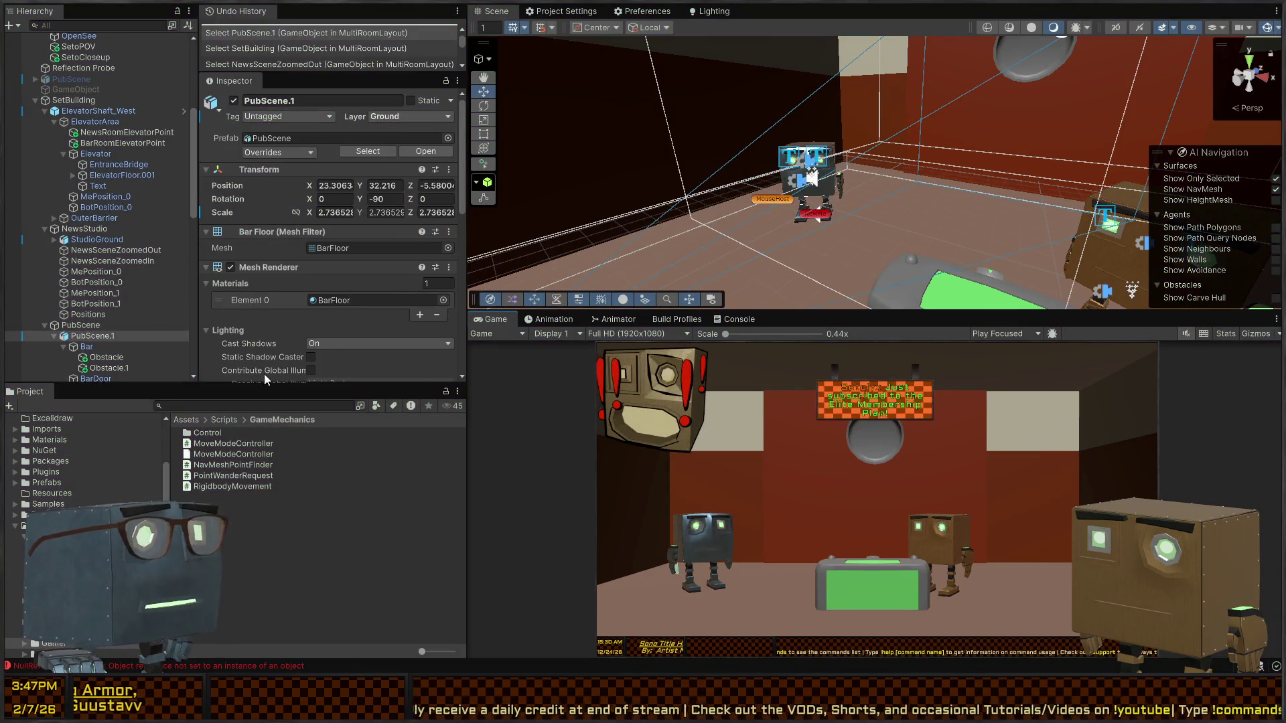
left_click(807, 187)
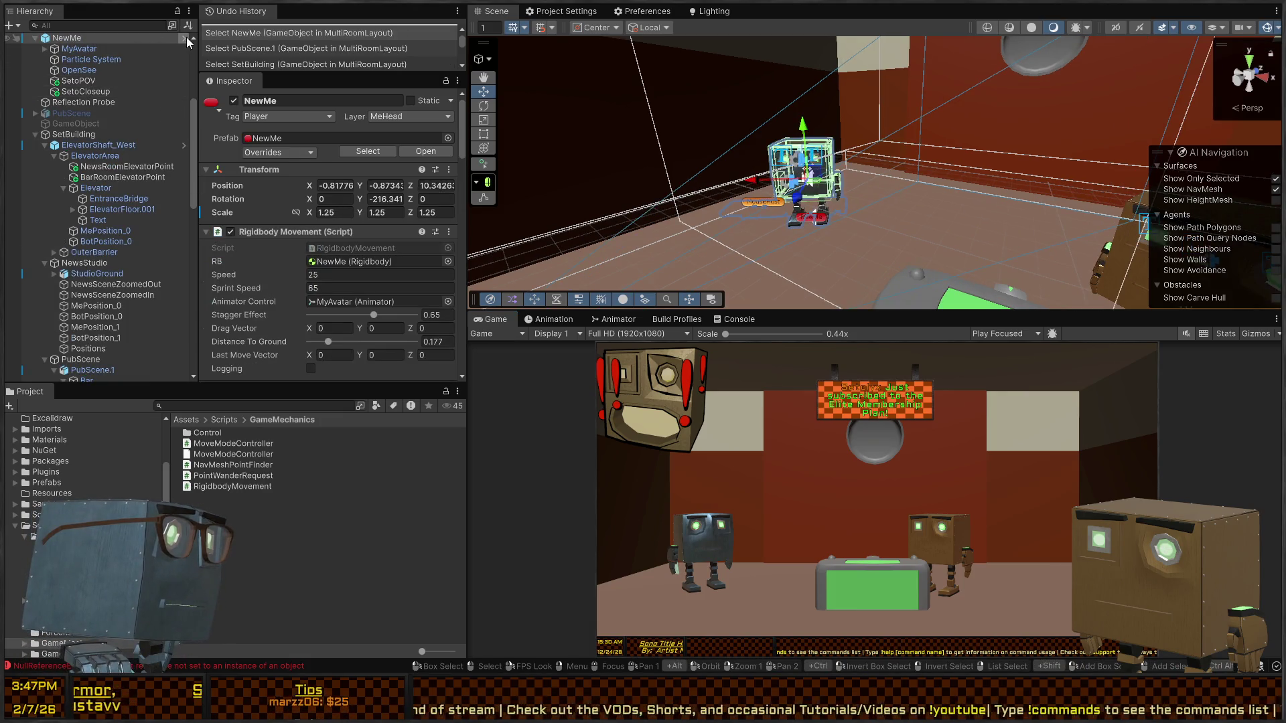
- Open NewMe in Prefab mode, inspect its Mouth part, and briefly run the game
left_click(186, 38)
left_click(75, 160)
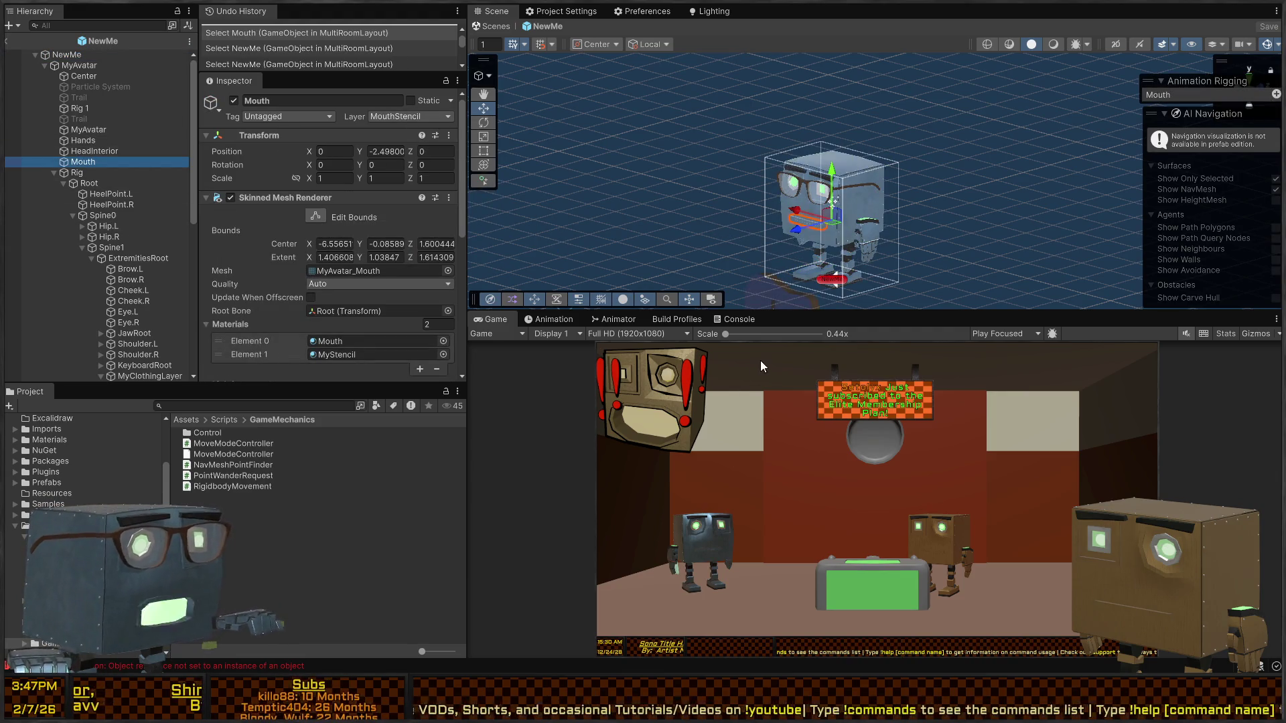
key("ctrl+p")
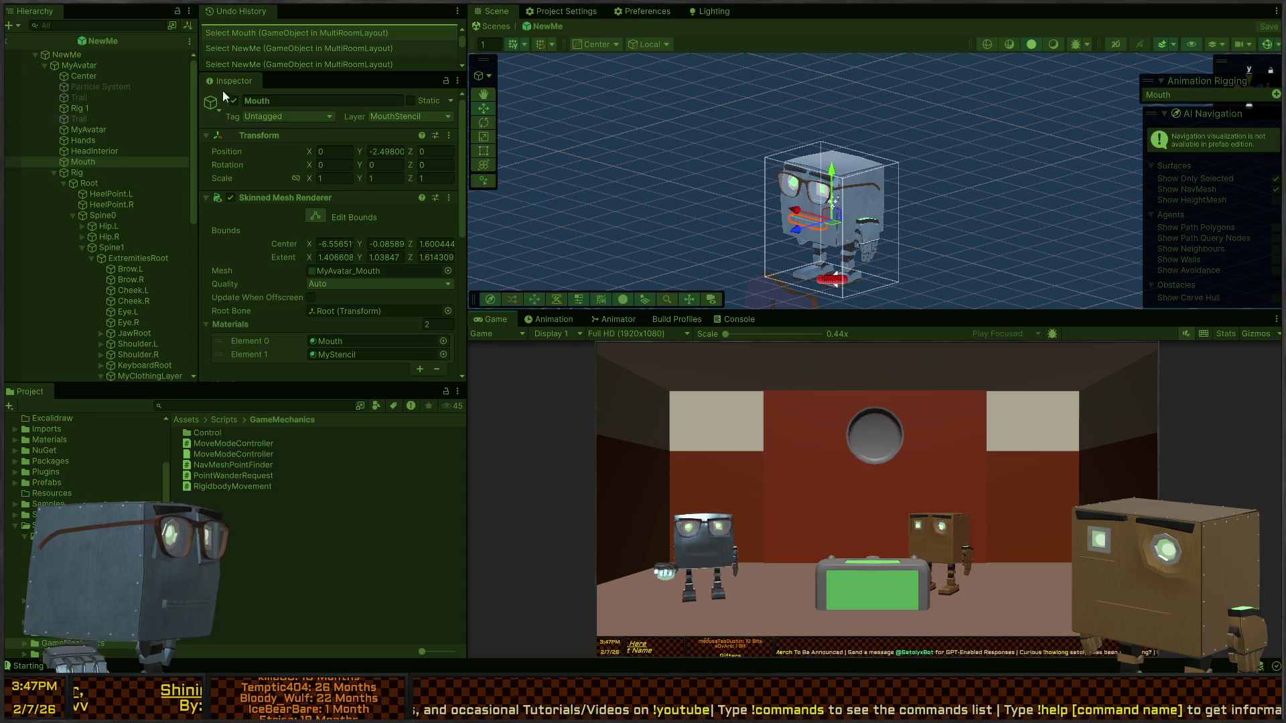
key("ctrl+p")
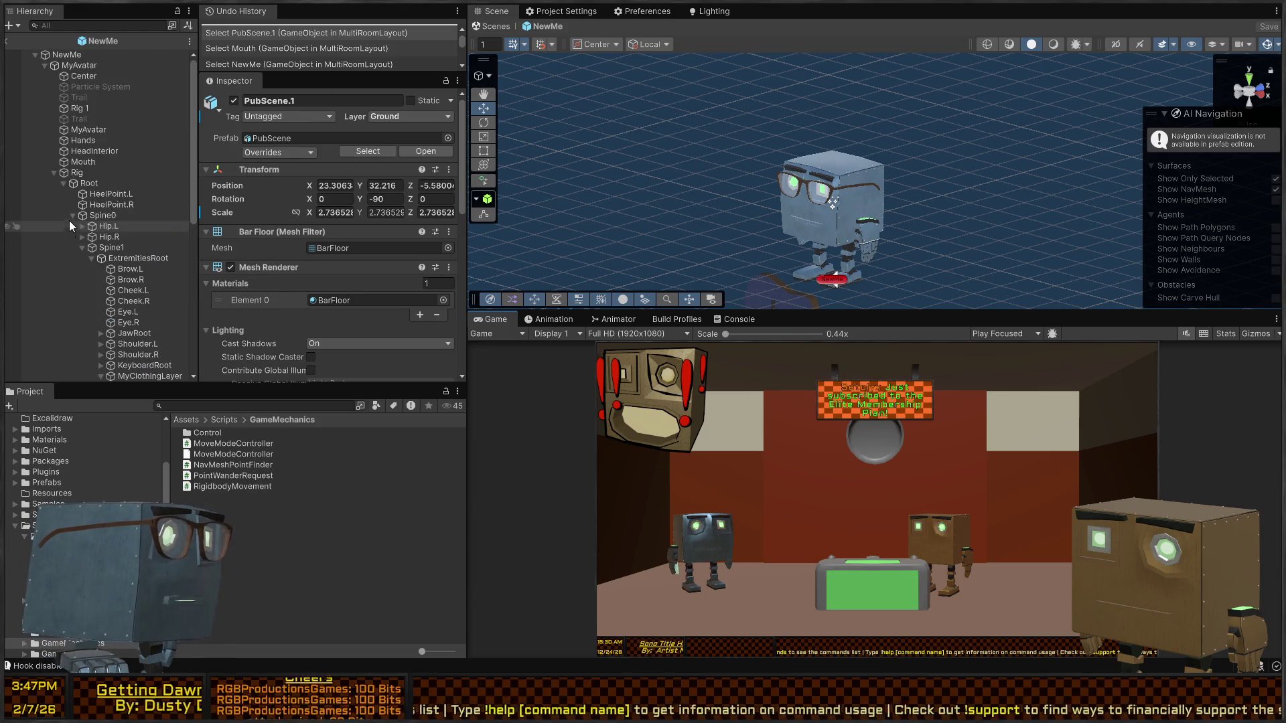
- Select the NewMe prefab root and leave Prefab mode, saving the changes
scroll(115, 169, "down", 10)
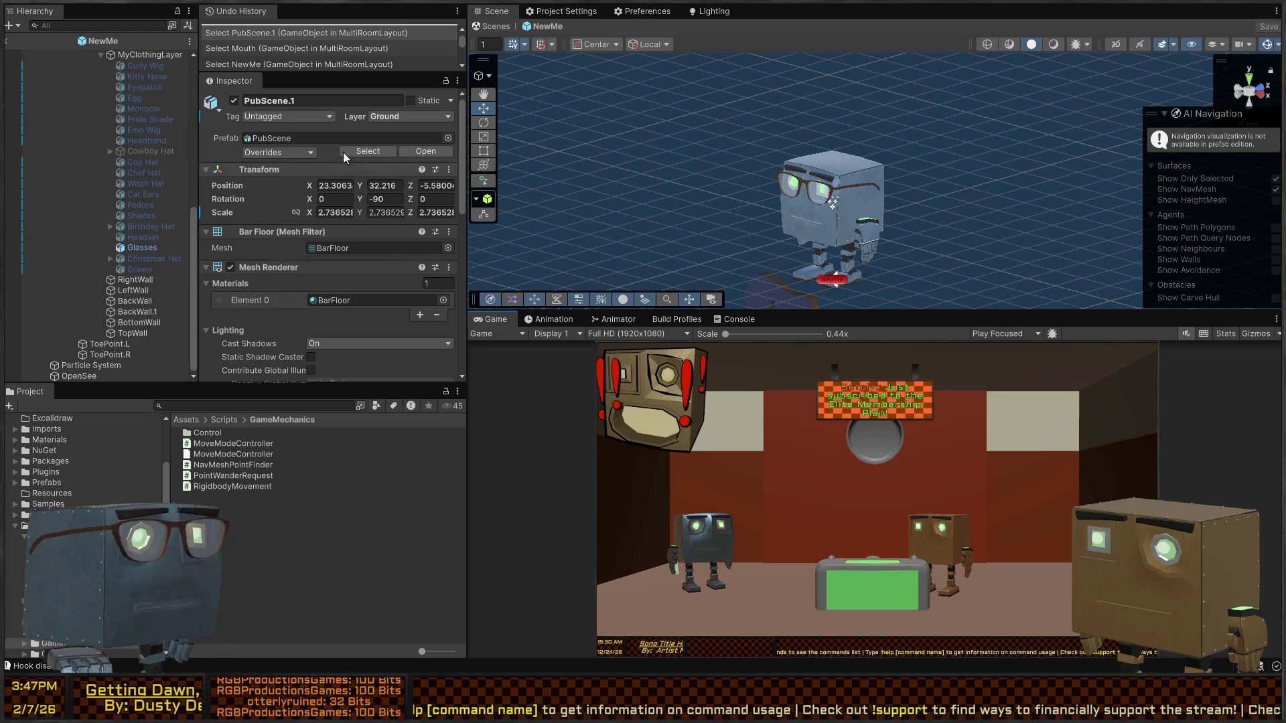
scroll(86, 251, "up", 10)
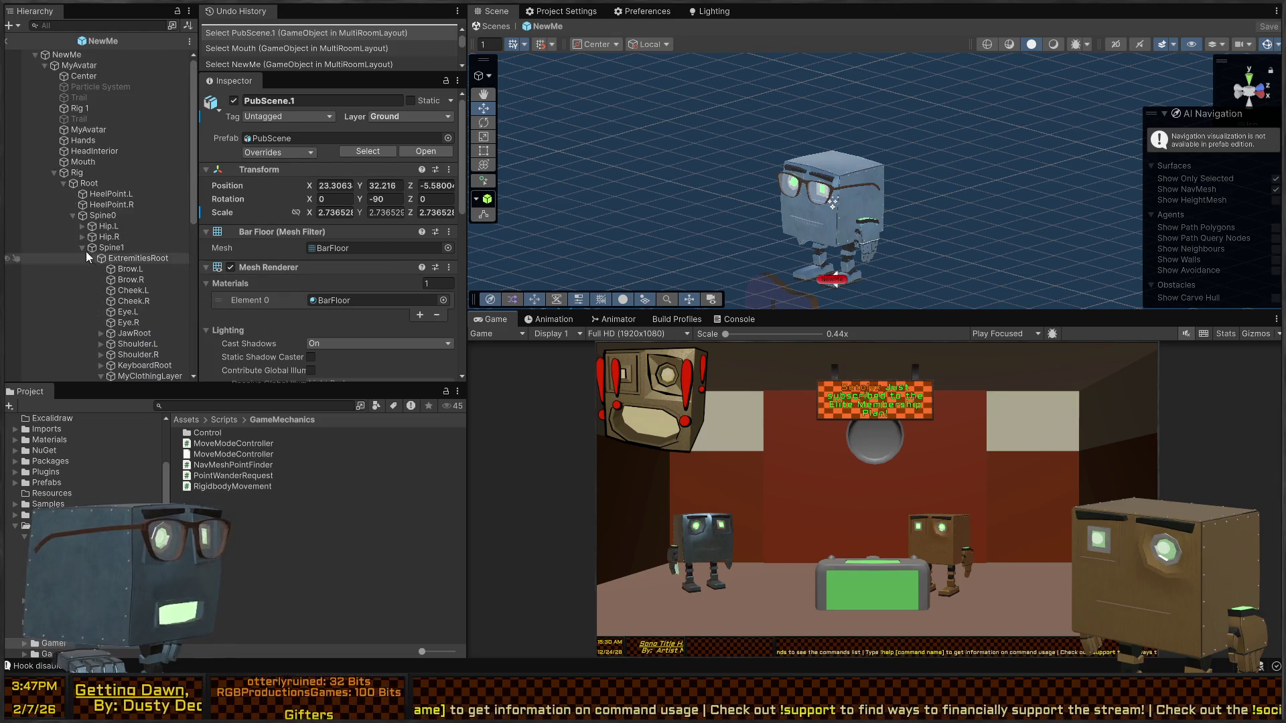
scroll(264, 259, "down", 10)
scroll(286, 228, "up", 10)
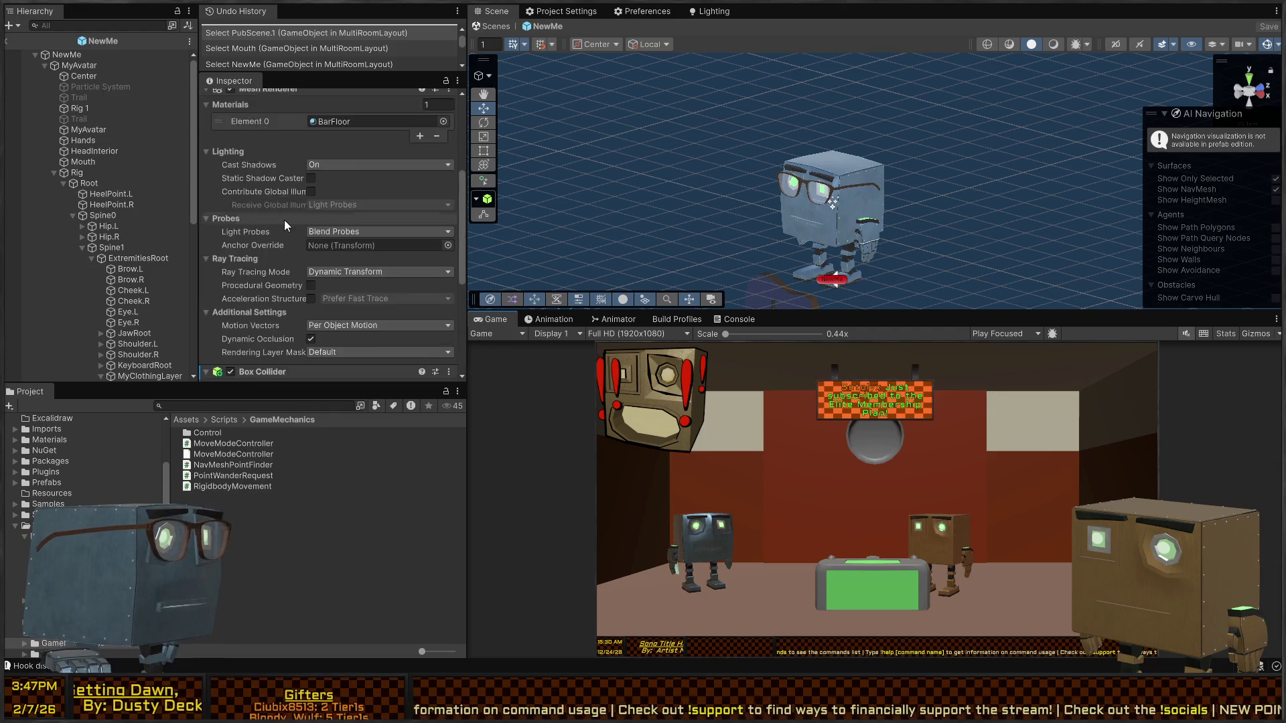
left_click(50, 54)
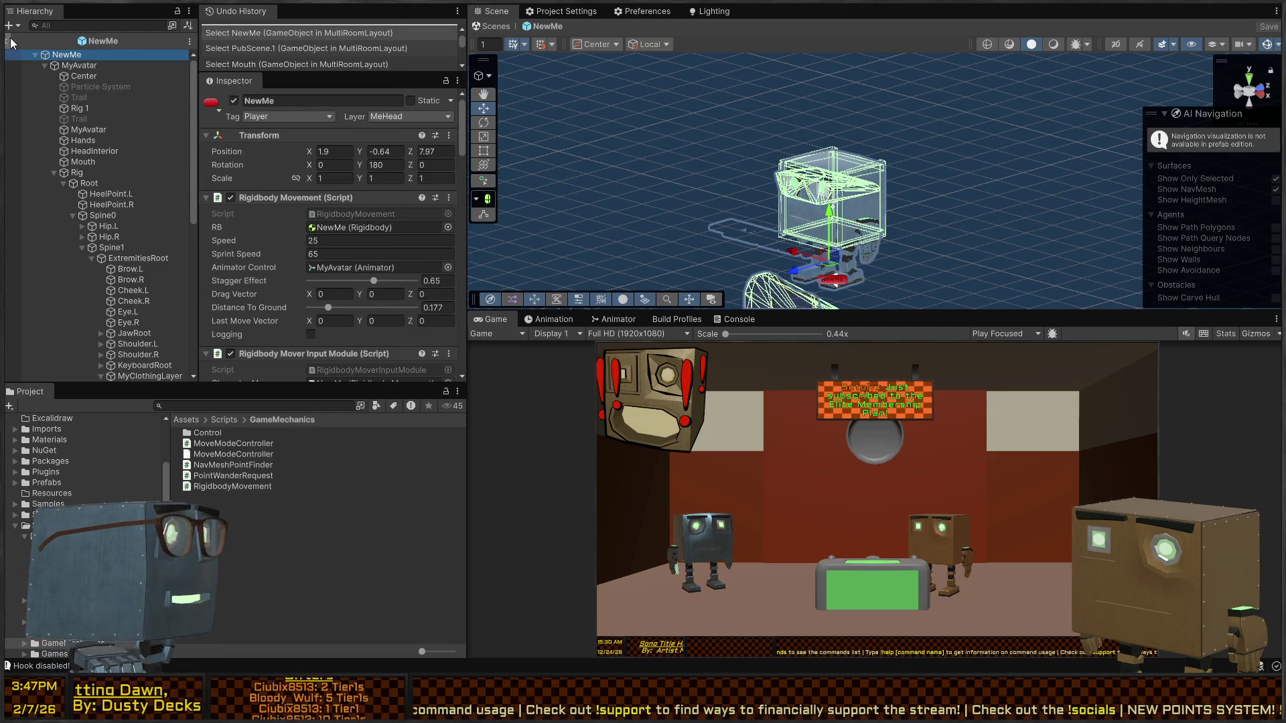
left_click(10, 41)
left_click_drag(764, 171, 882, 162)
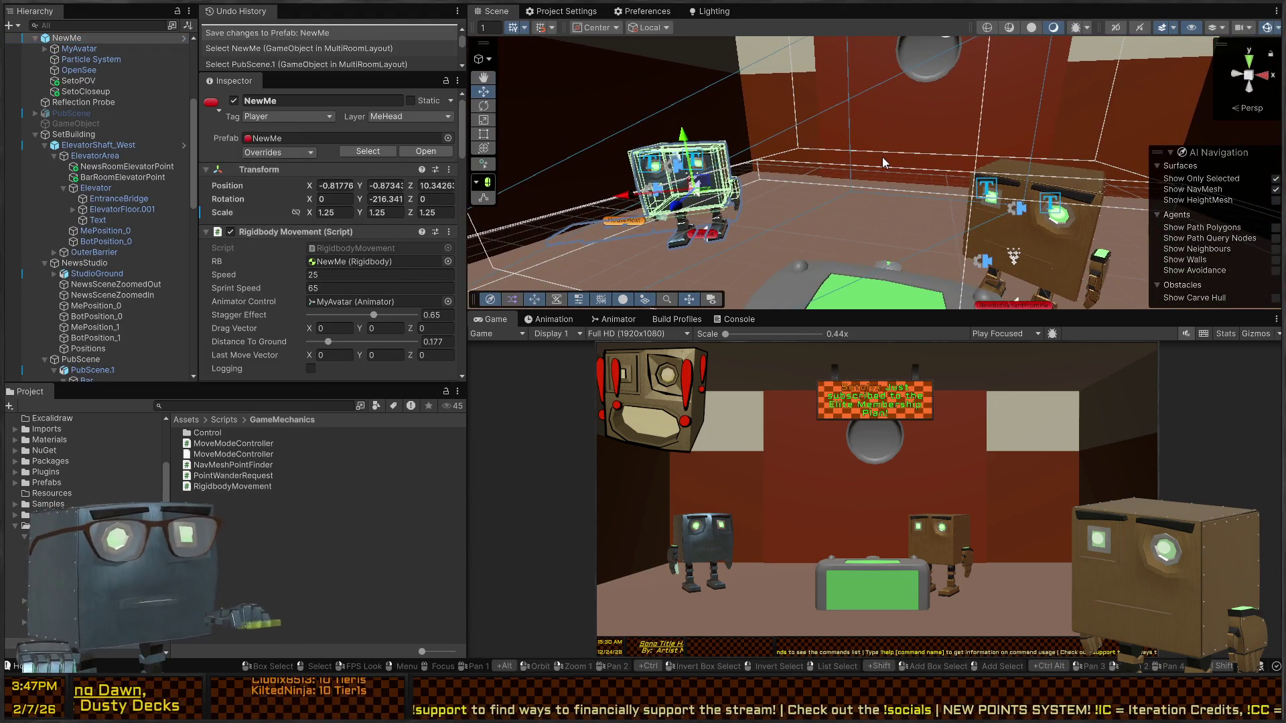
- Center the view on the bot, then ping and open NavAgentControllerBaseline from its Inspector Script field
mouse_move(930, 110)
left_mouse_down()
mouse_move(686, 196)
mouse_move(800, 194)
mouse_move(720, 173)
left_mouse_up()
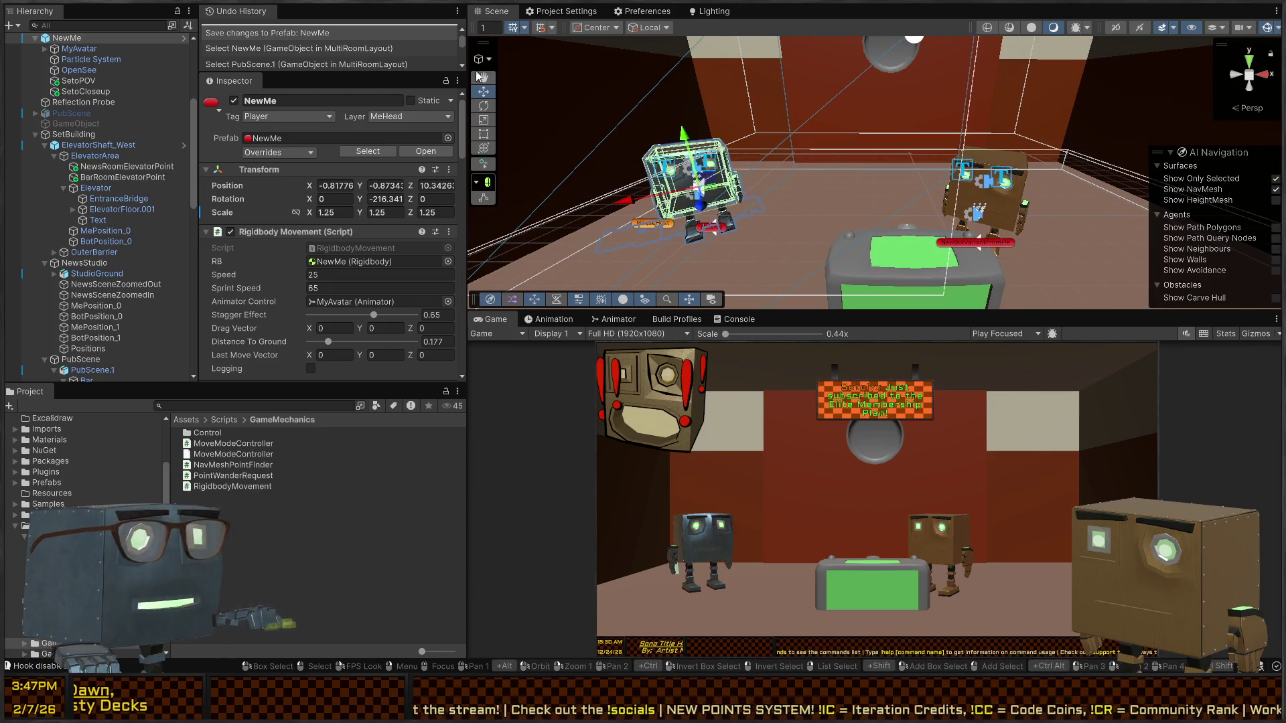
left_click_drag(749, 151, 702, 169)
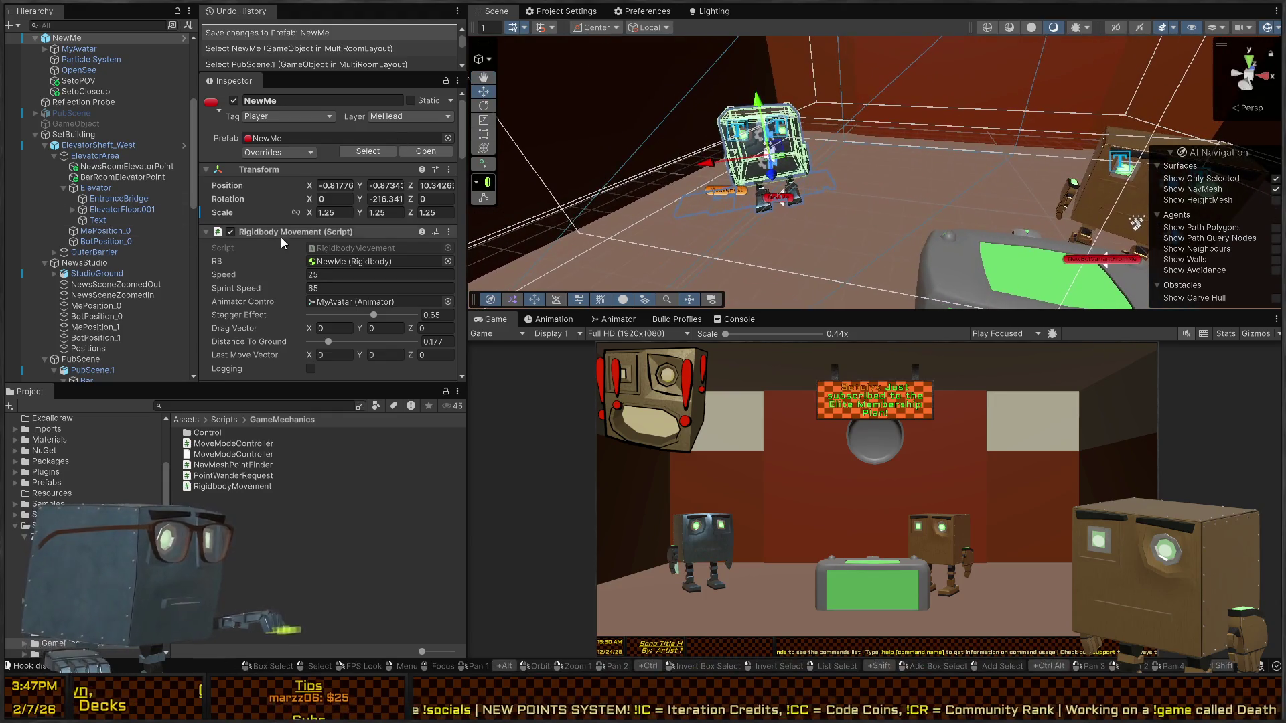
scroll(279, 225, "down", 15)
scroll(299, 226, "down", 5)
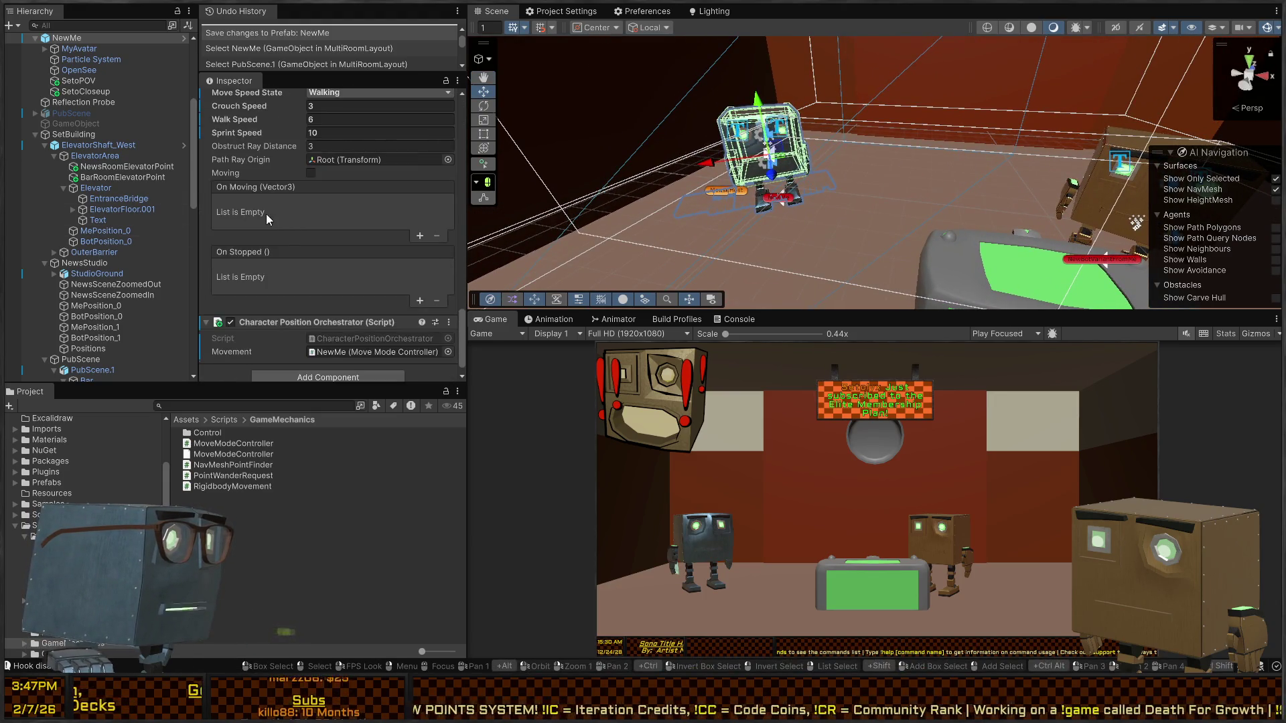
scroll(295, 301, "up", 5)
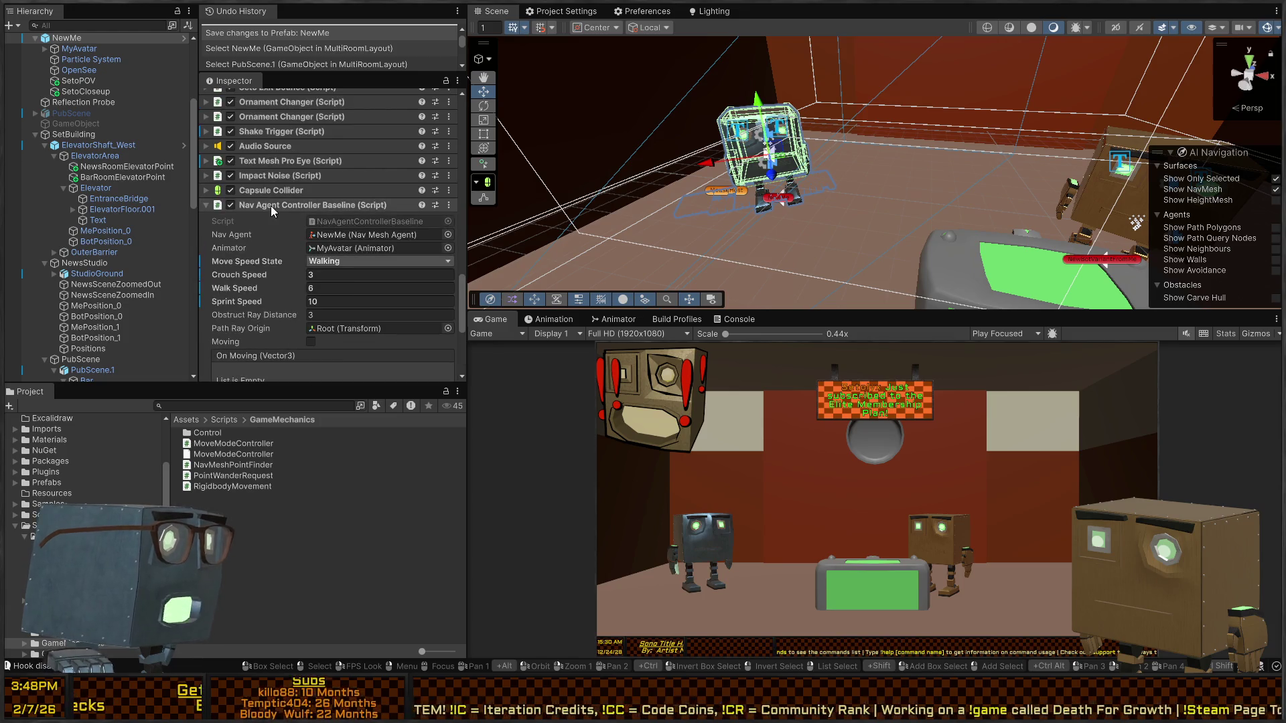
left_click(356, 222)
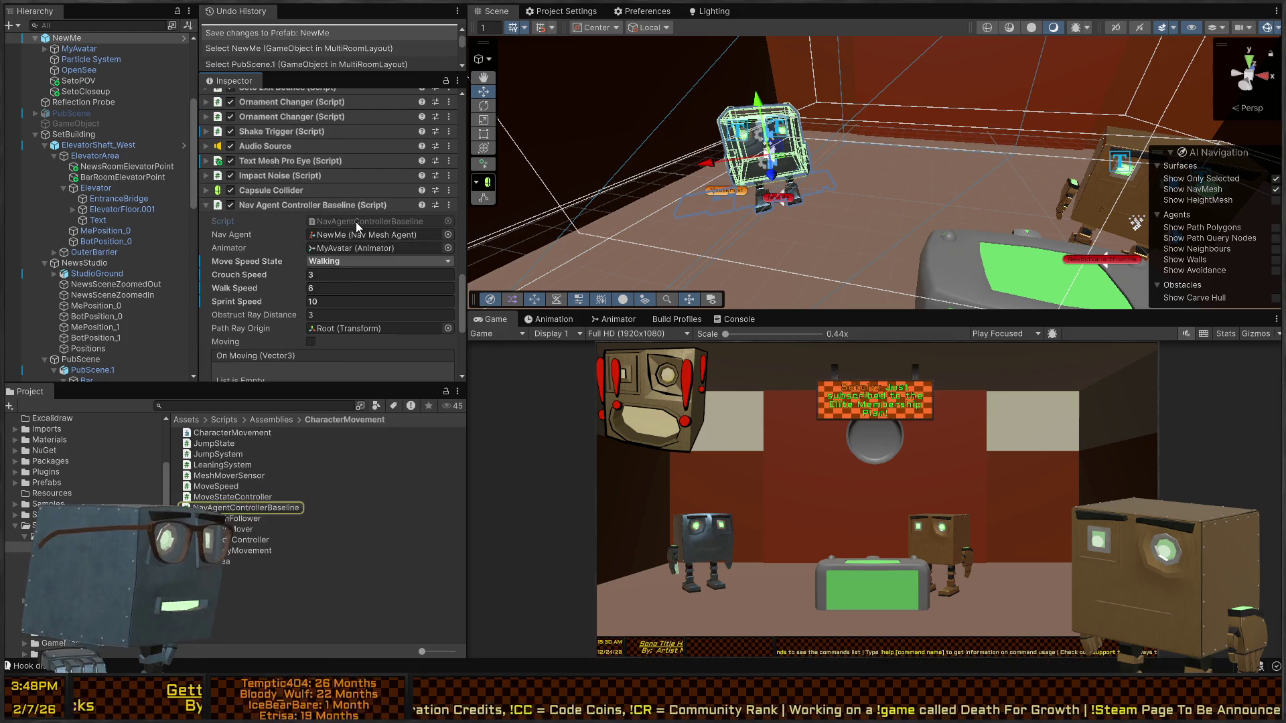
double_click(360, 218)
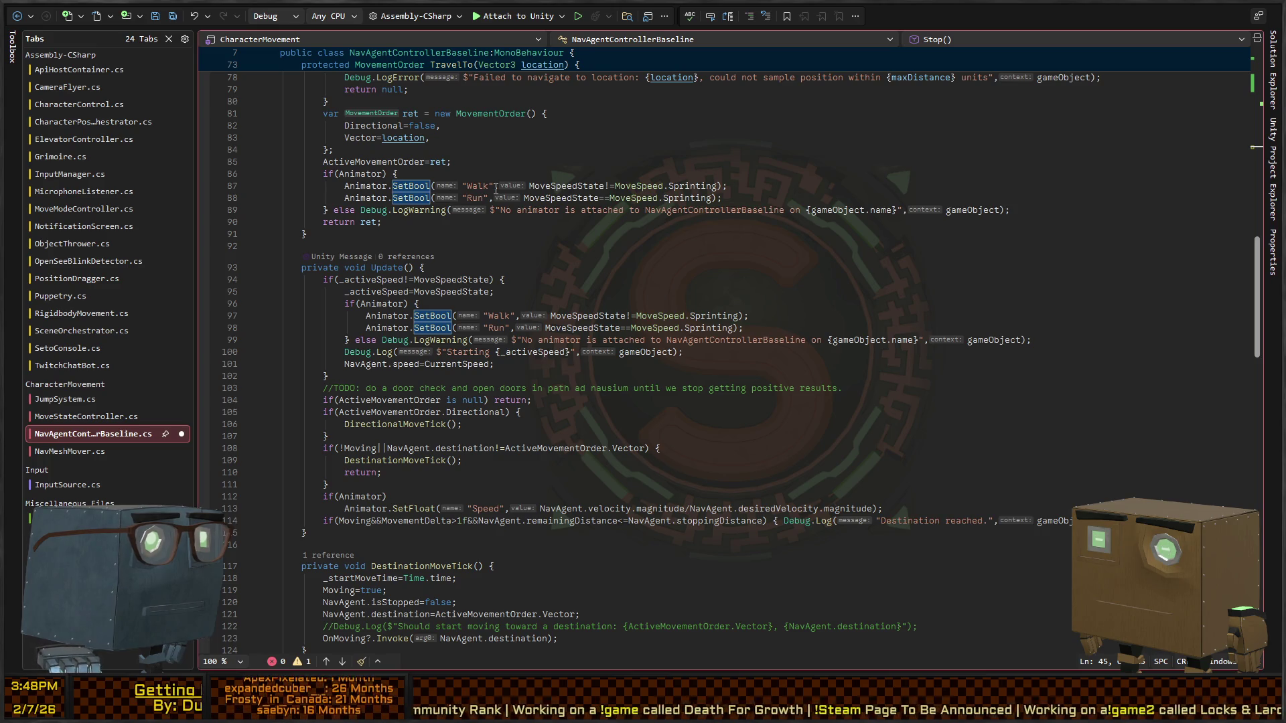
- Return to Unity after reading TravelTo and Update in Visual Studio
key("alt+Tab")
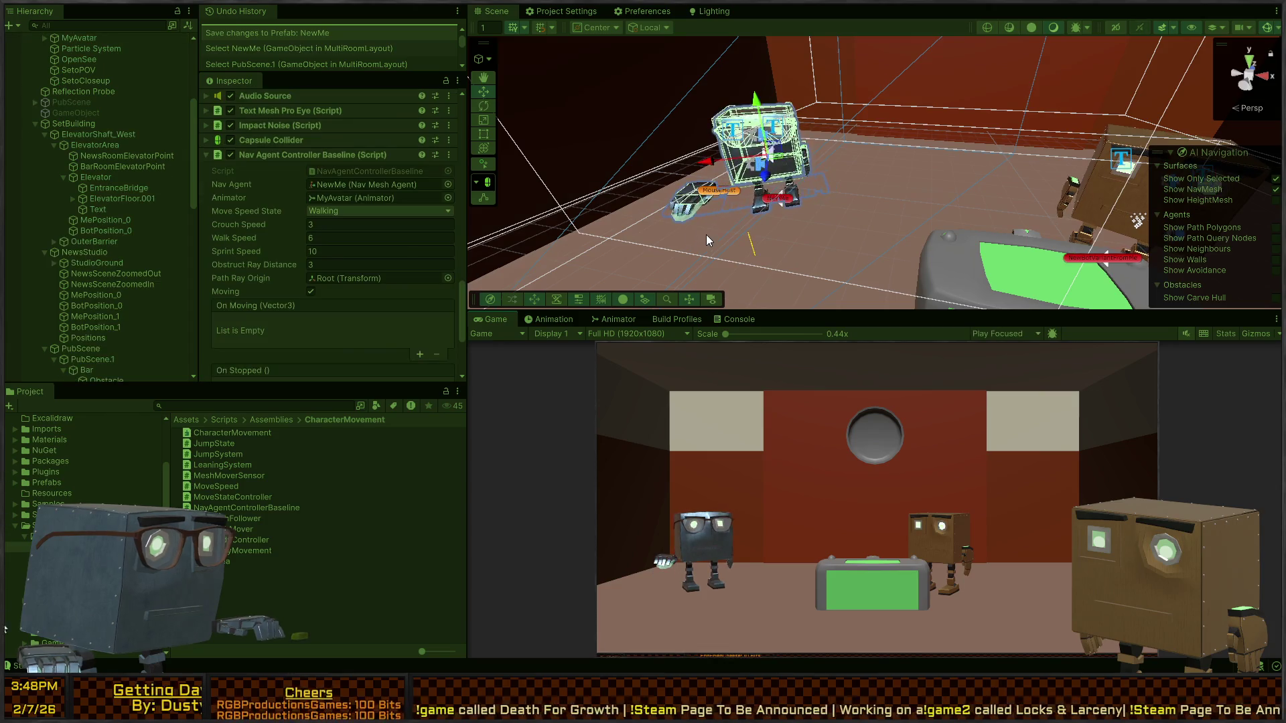
- Toggle the Walk parameter in the Animator, then switch back to the Game view
left_click(607, 322)
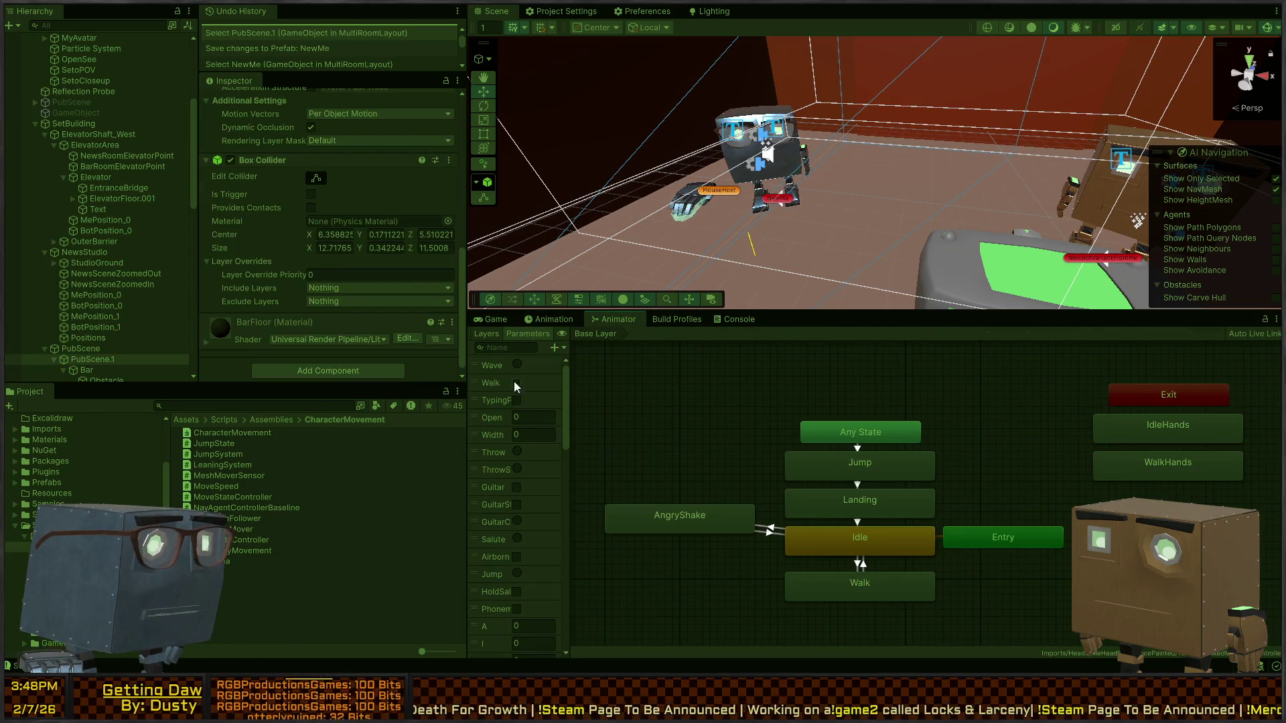
left_click(516, 383)
left_click(494, 320)
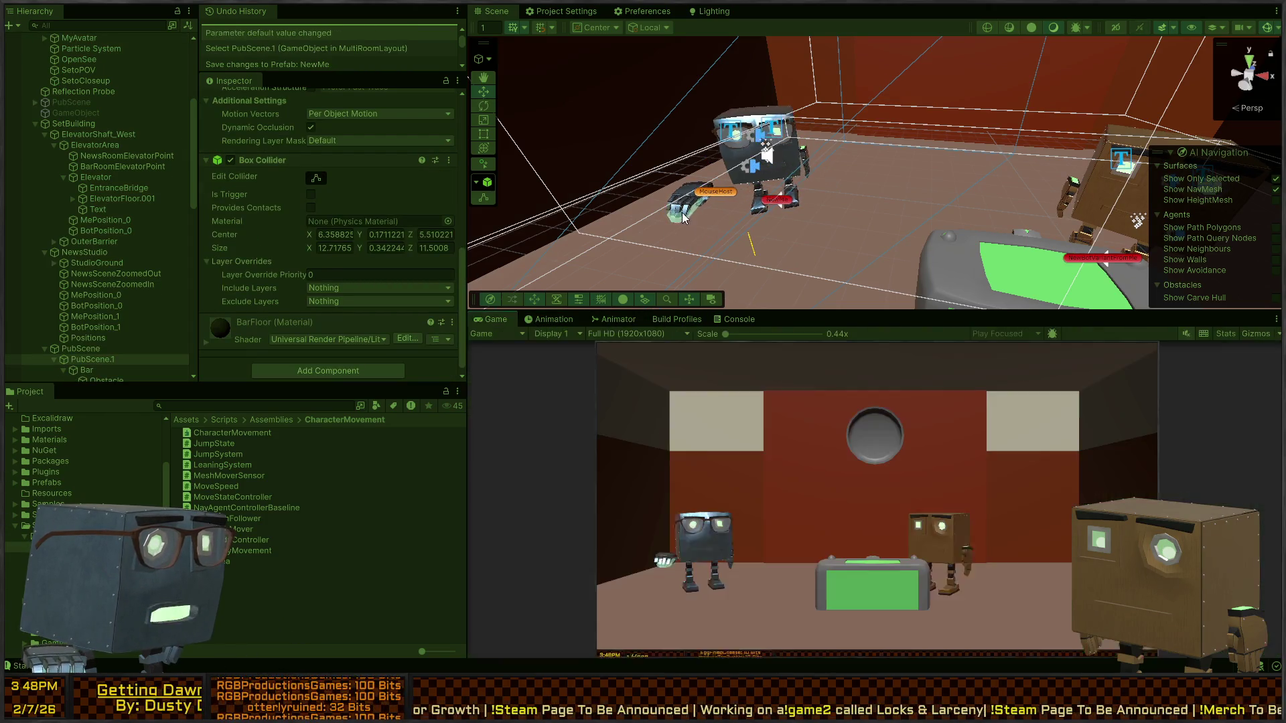
left_click(604, 322)
key("ctrl+2")
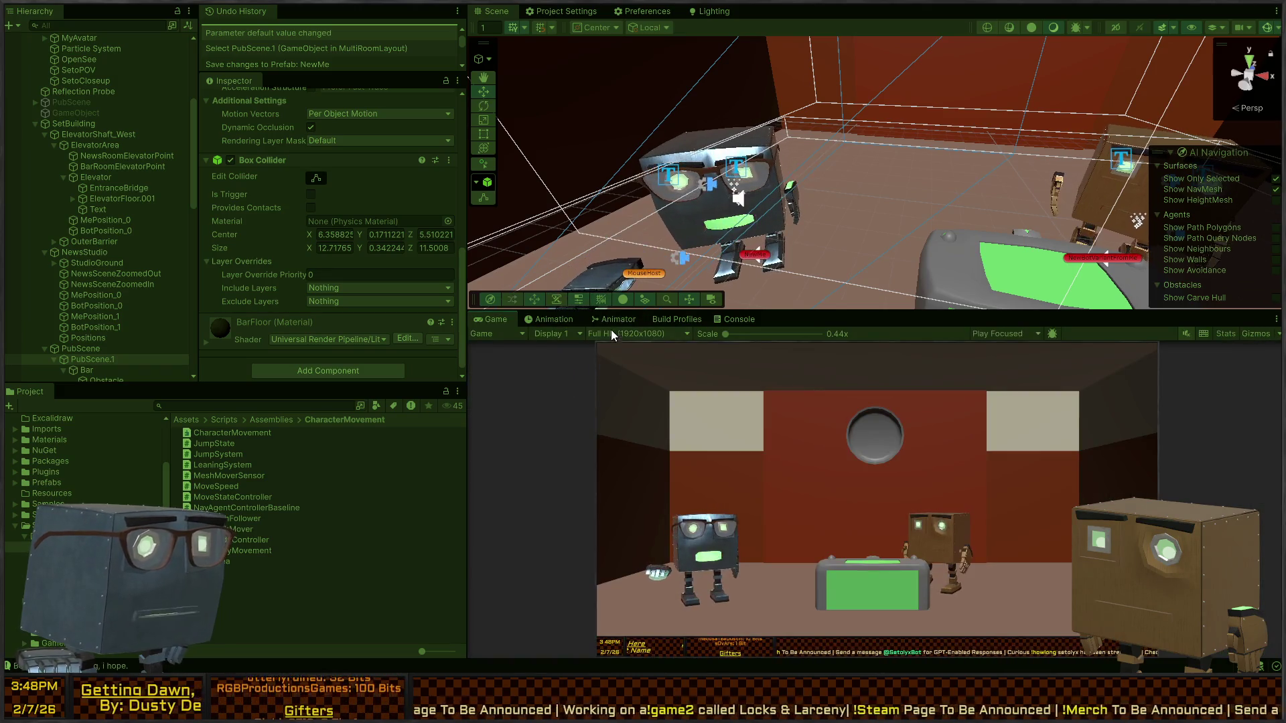
- Select NewMe and its Particle System and MyAvatar children while reopening the Animator
left_click(764, 260)
left_click(567, 322)
key("ctrl+z")
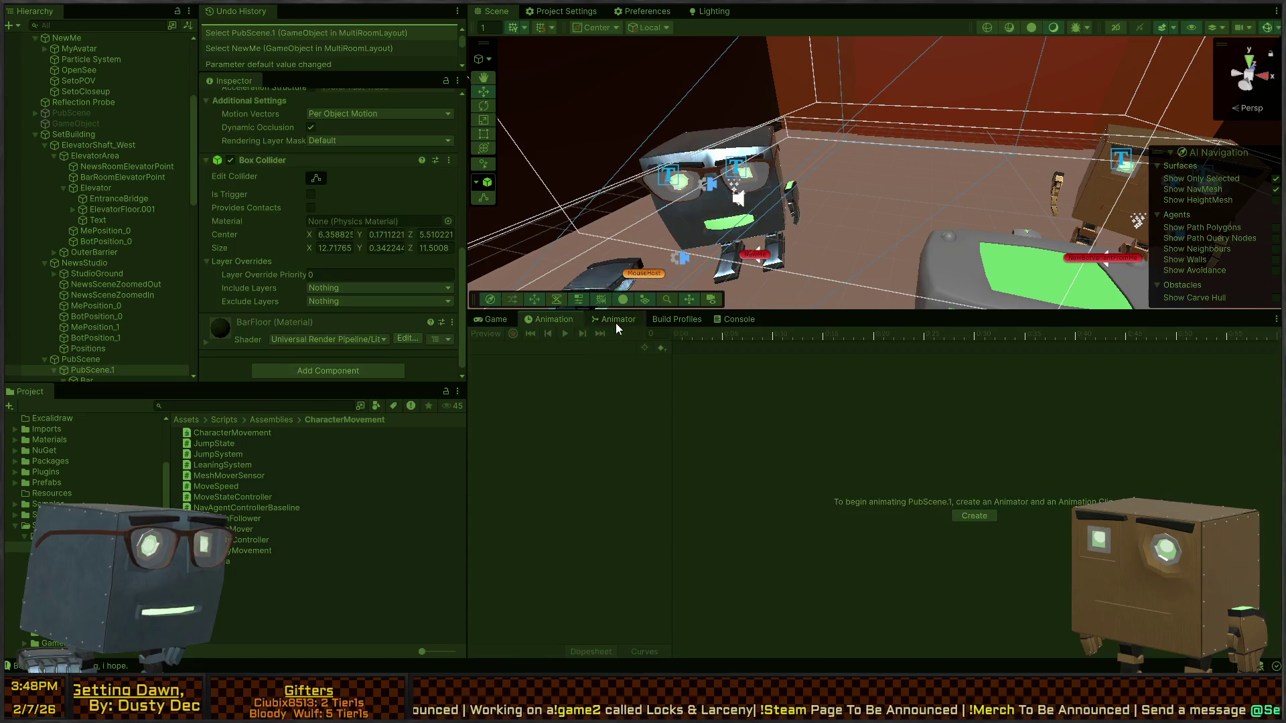
left_click(614, 321)
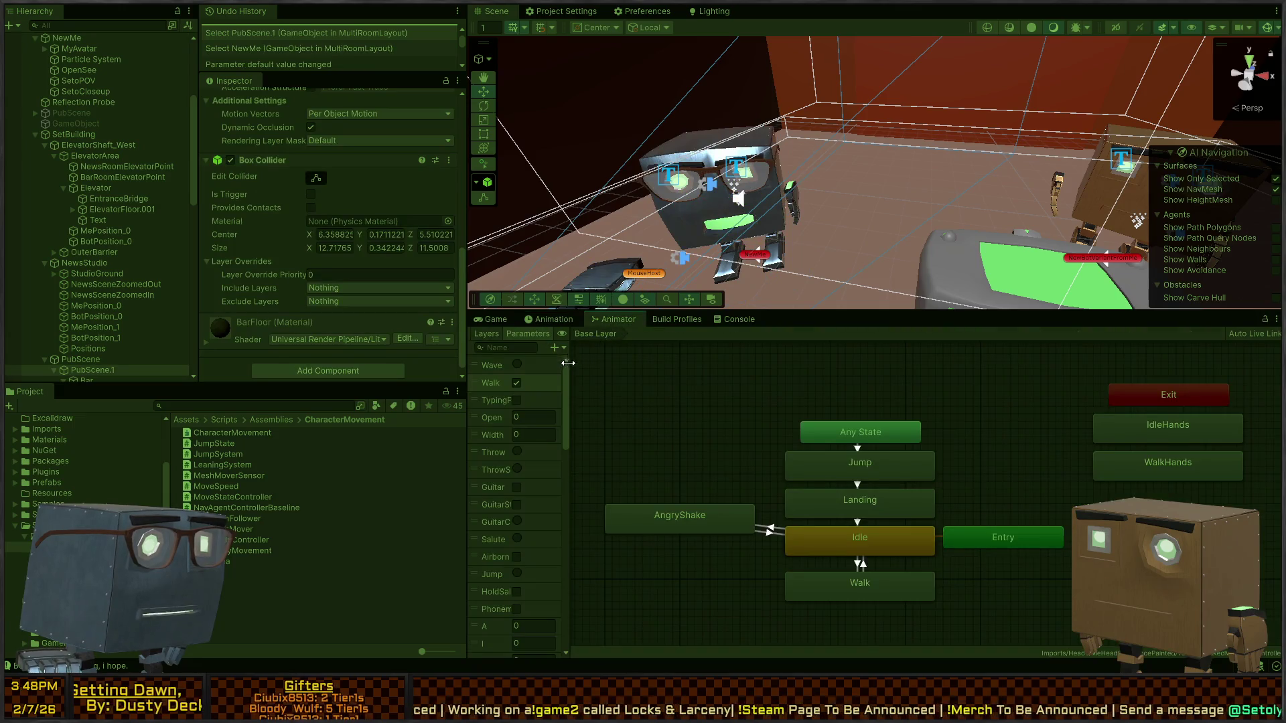
left_click(764, 260)
scroll(74, 127, "up", 3)
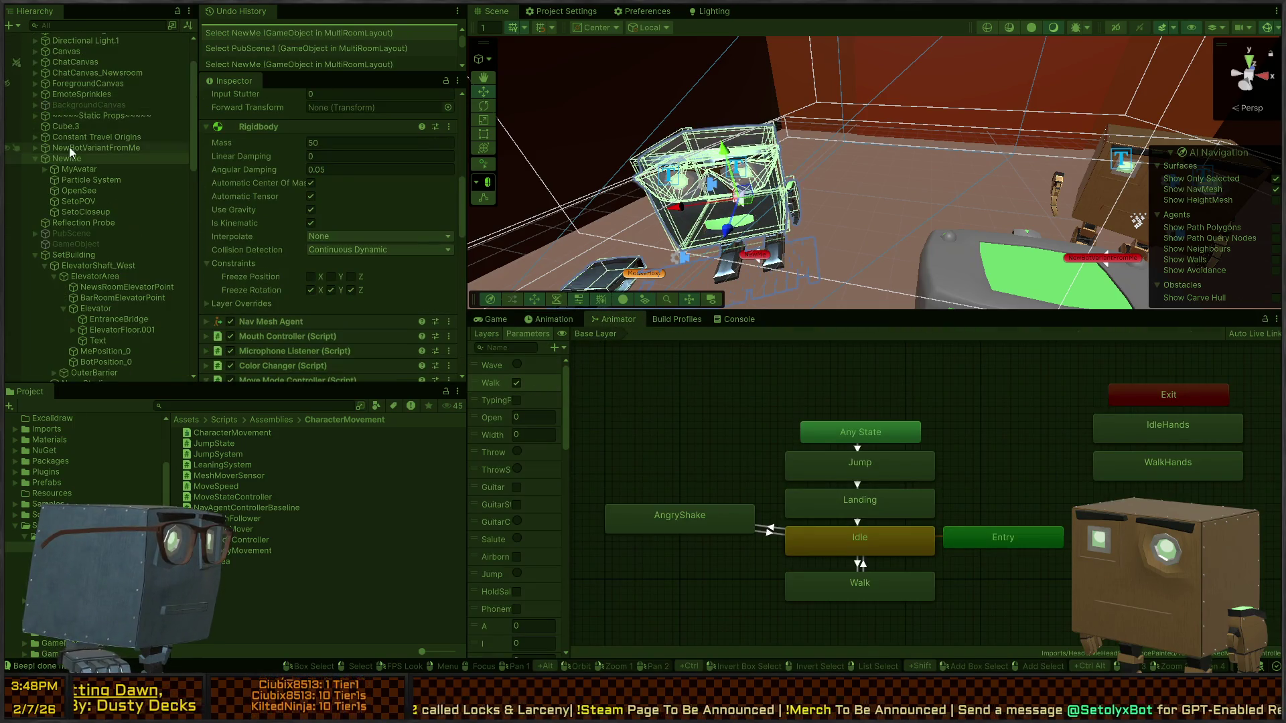
left_click(87, 177)
left_click(90, 170)
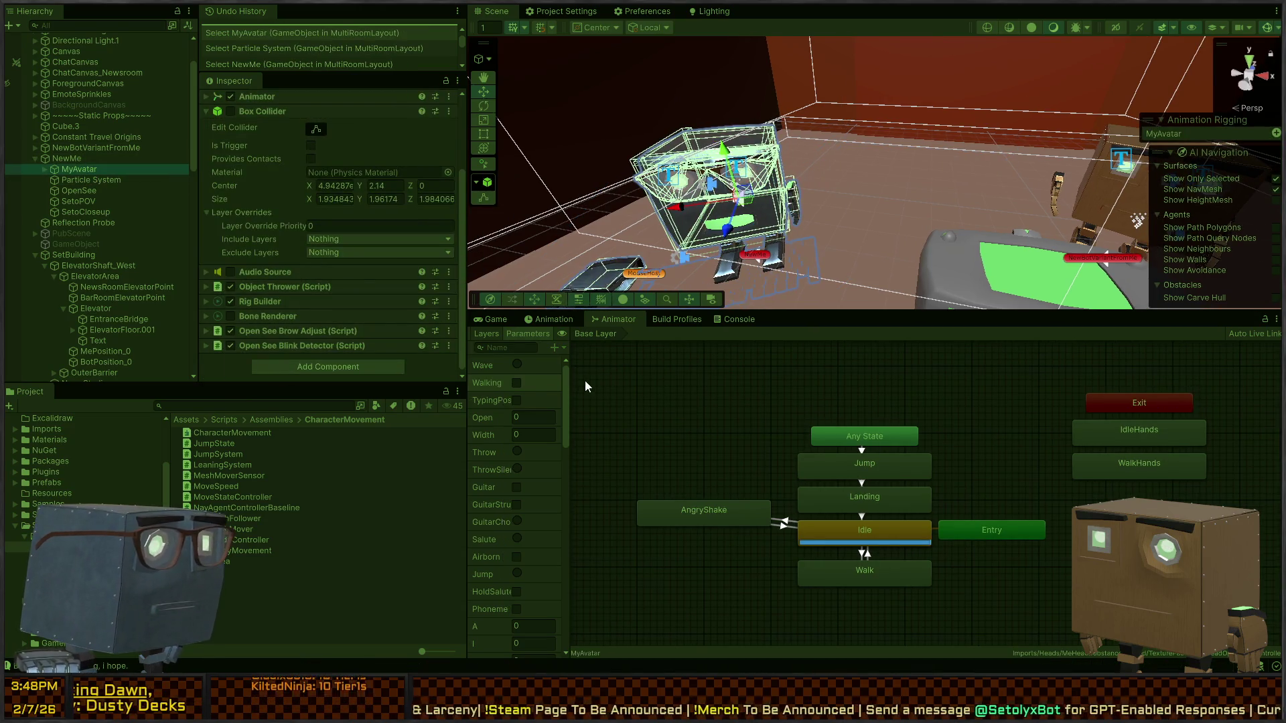
key("ctrl+2")
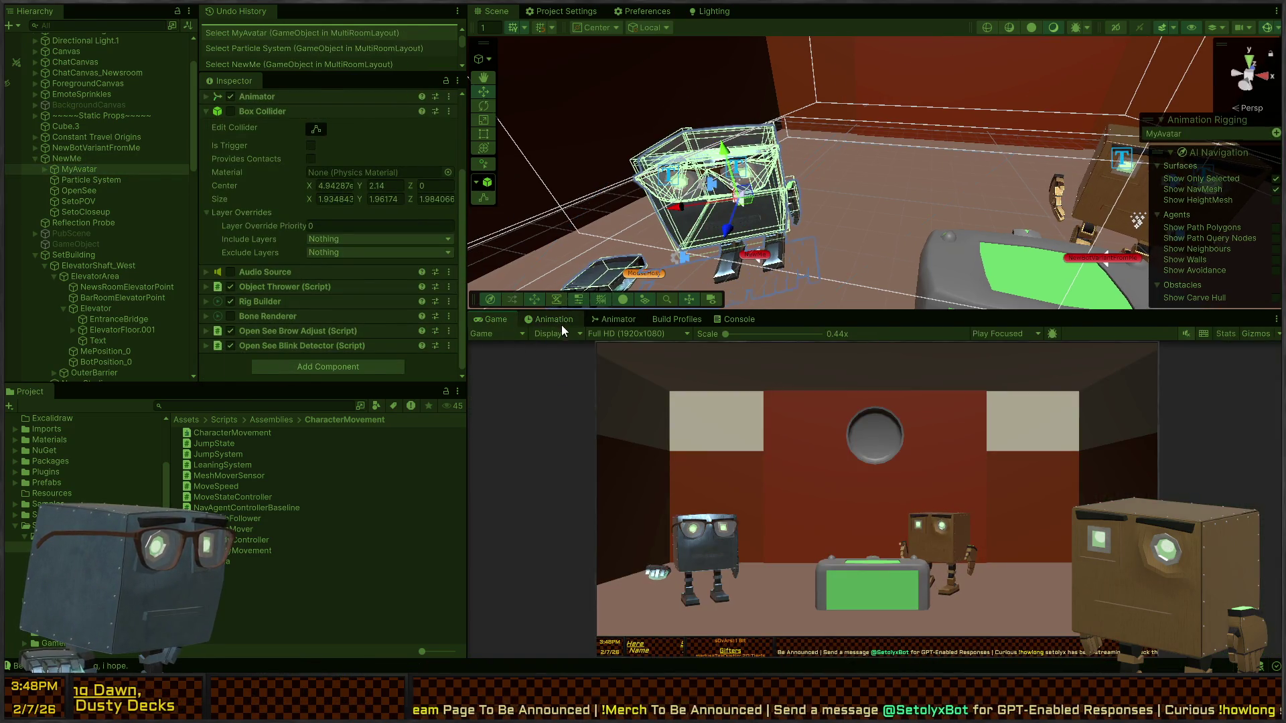
- Tick Walking in the Animator to watch Idle change to Walk, then return to the Game view
left_click(561, 321)
left_click(624, 319)
key("ctrl+2")
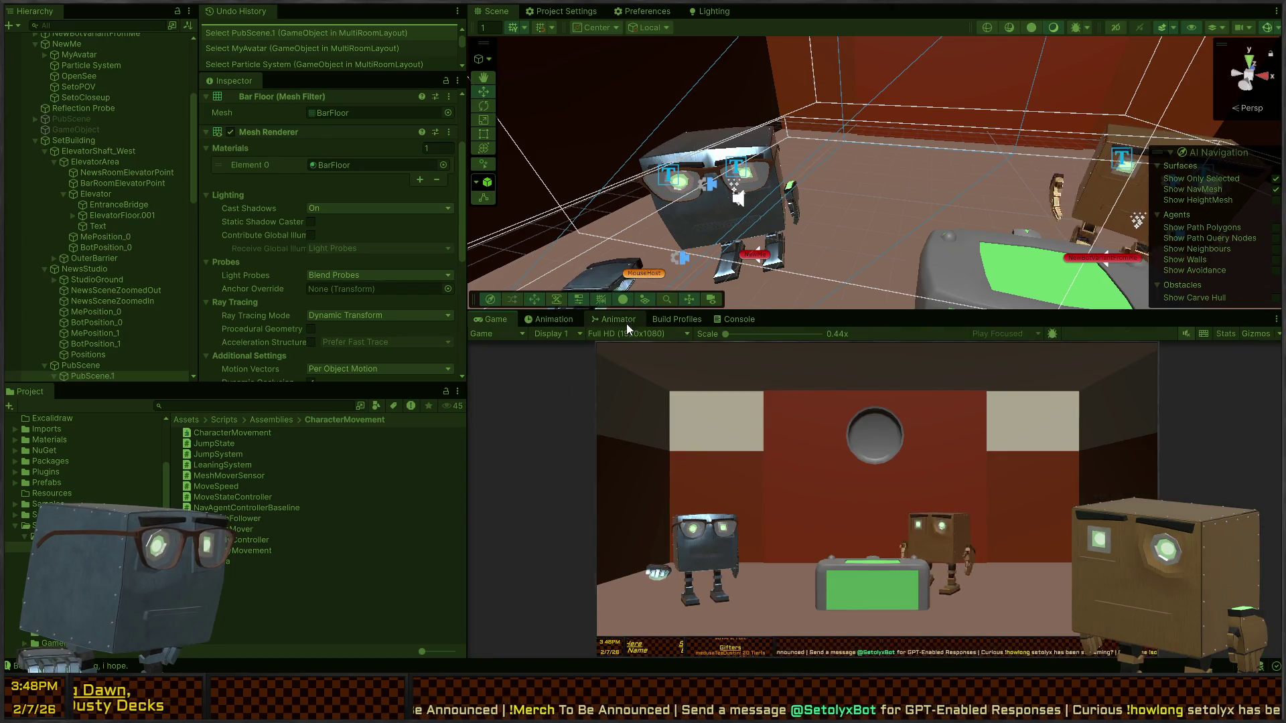
left_click(623, 320)
left_click(516, 383)
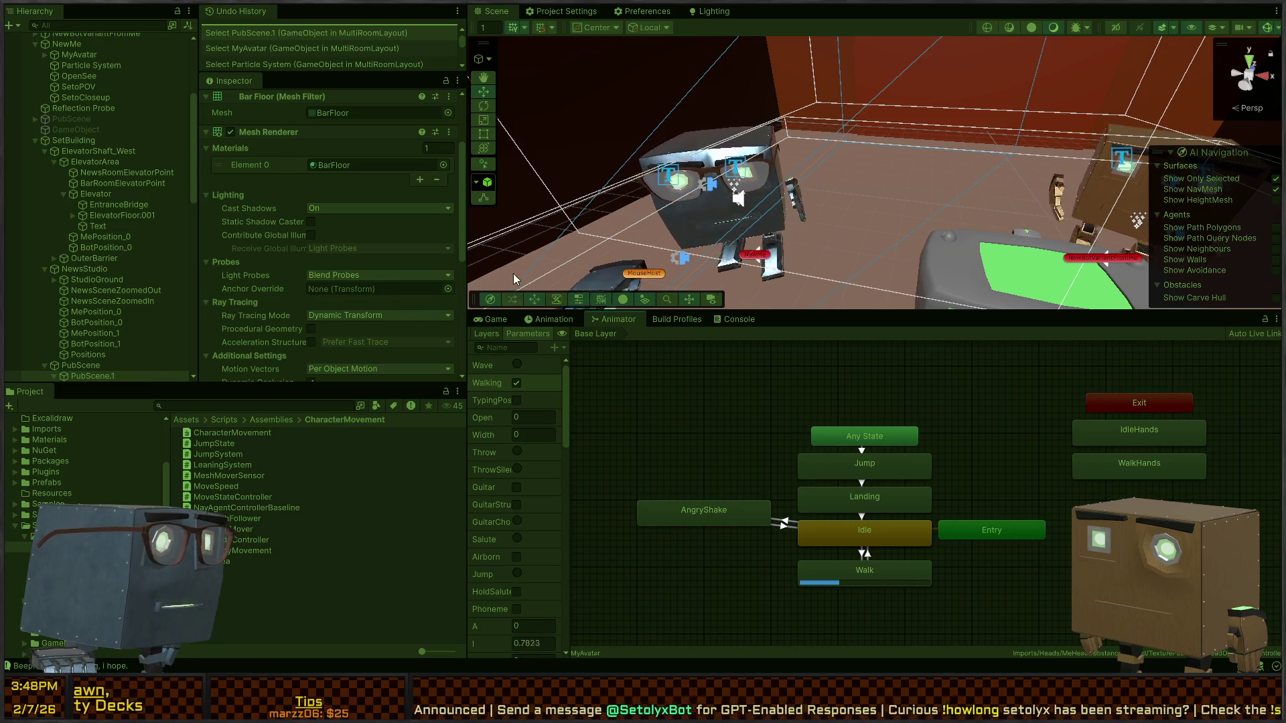
left_click(478, 323)
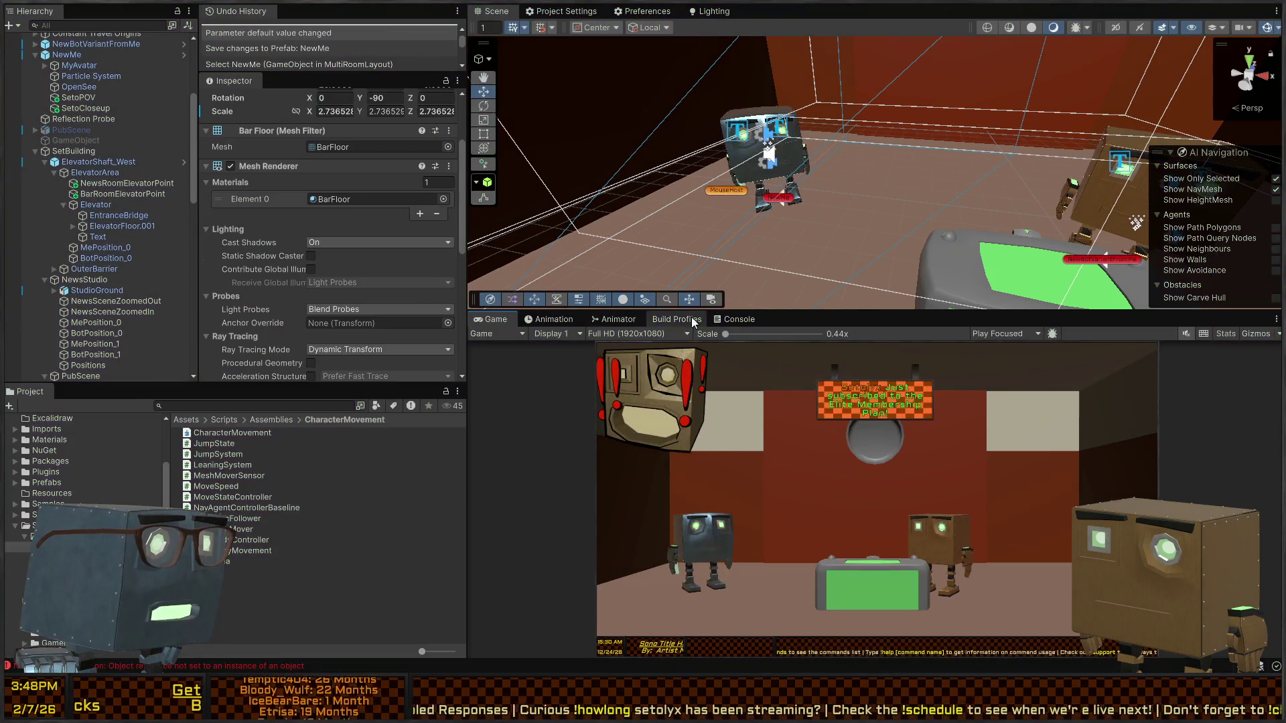
- Rename the Walking animator parameter to Walk, then playtest and select the bot in the scene
left_click(628, 322)
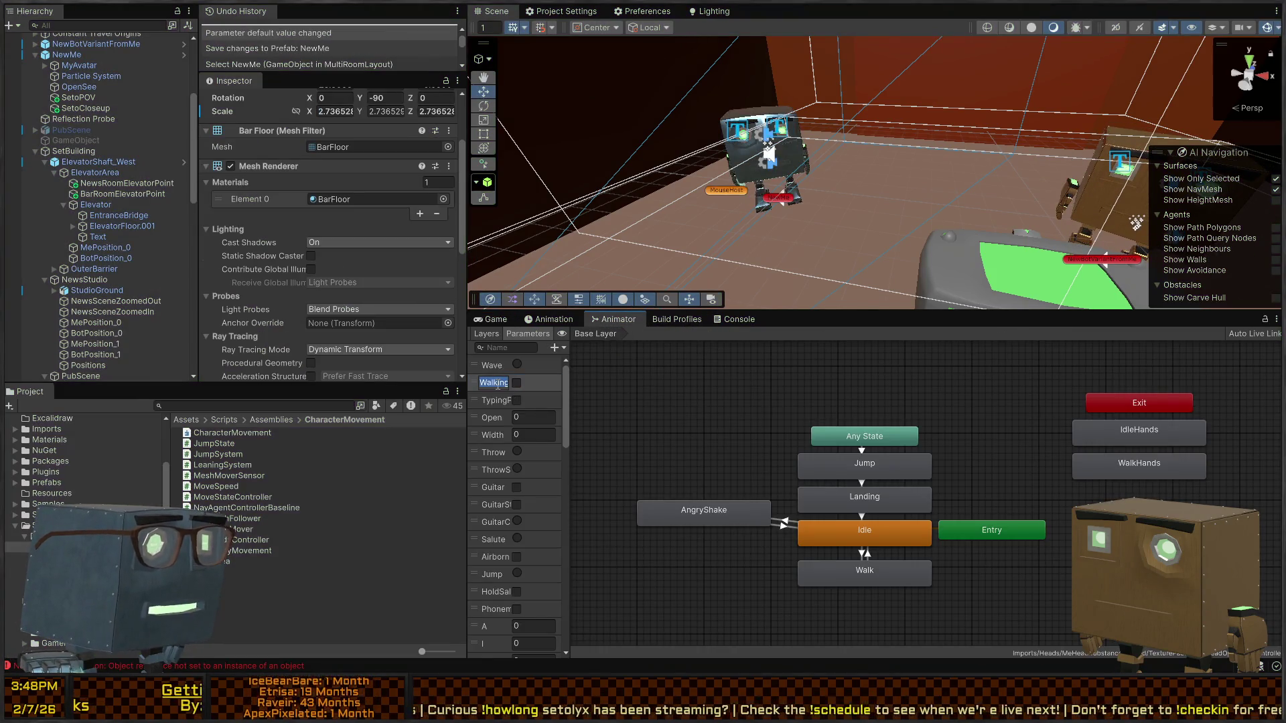
type("Walk")
key("Return")
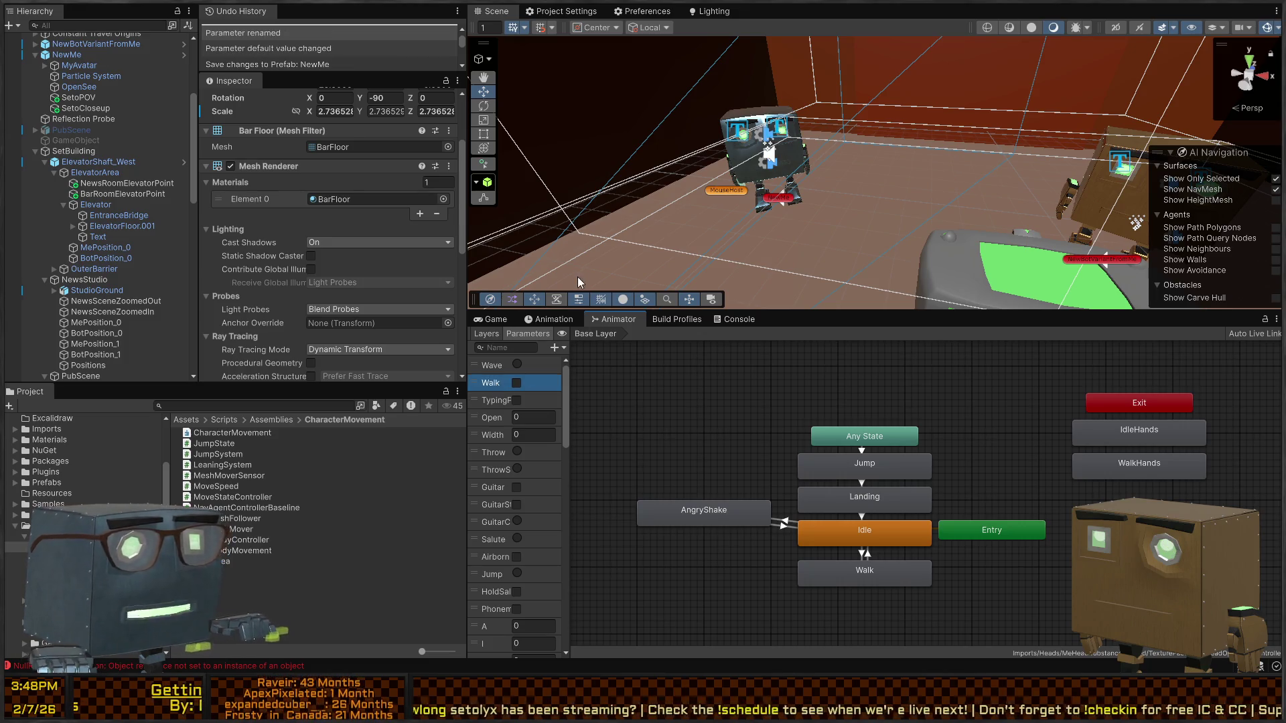
key("ctrl+p")
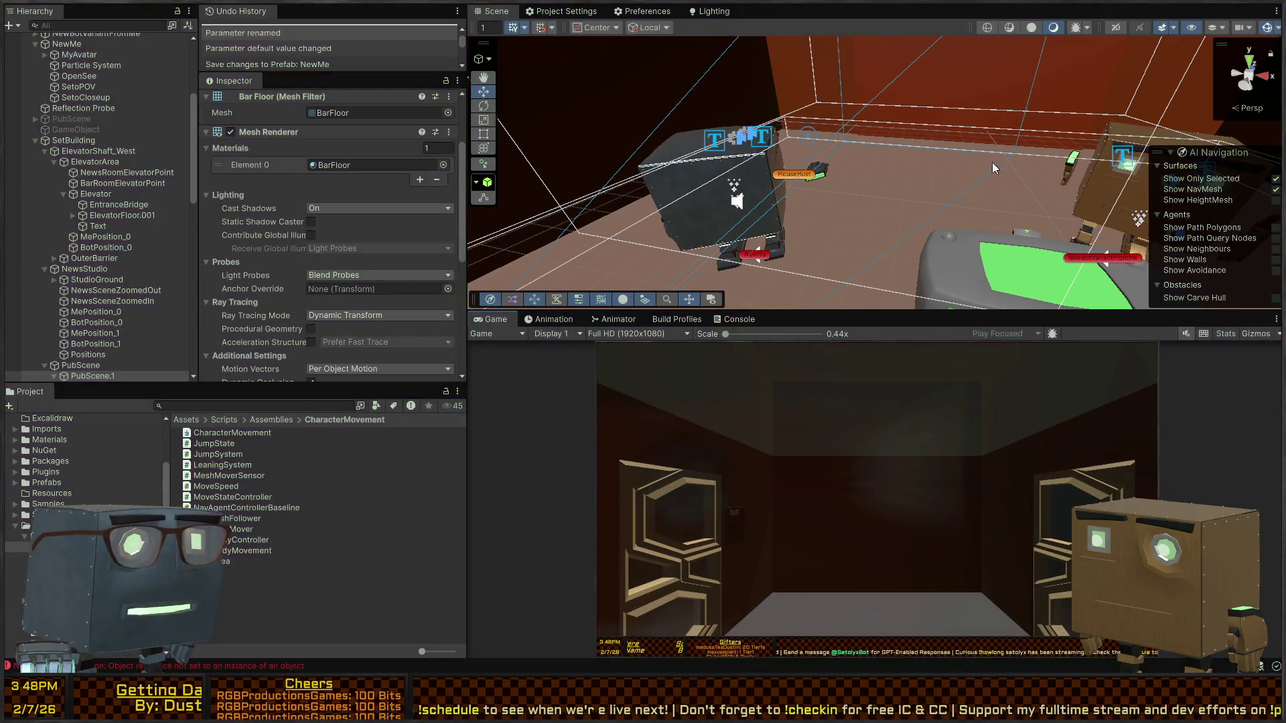
left_click(992, 162)
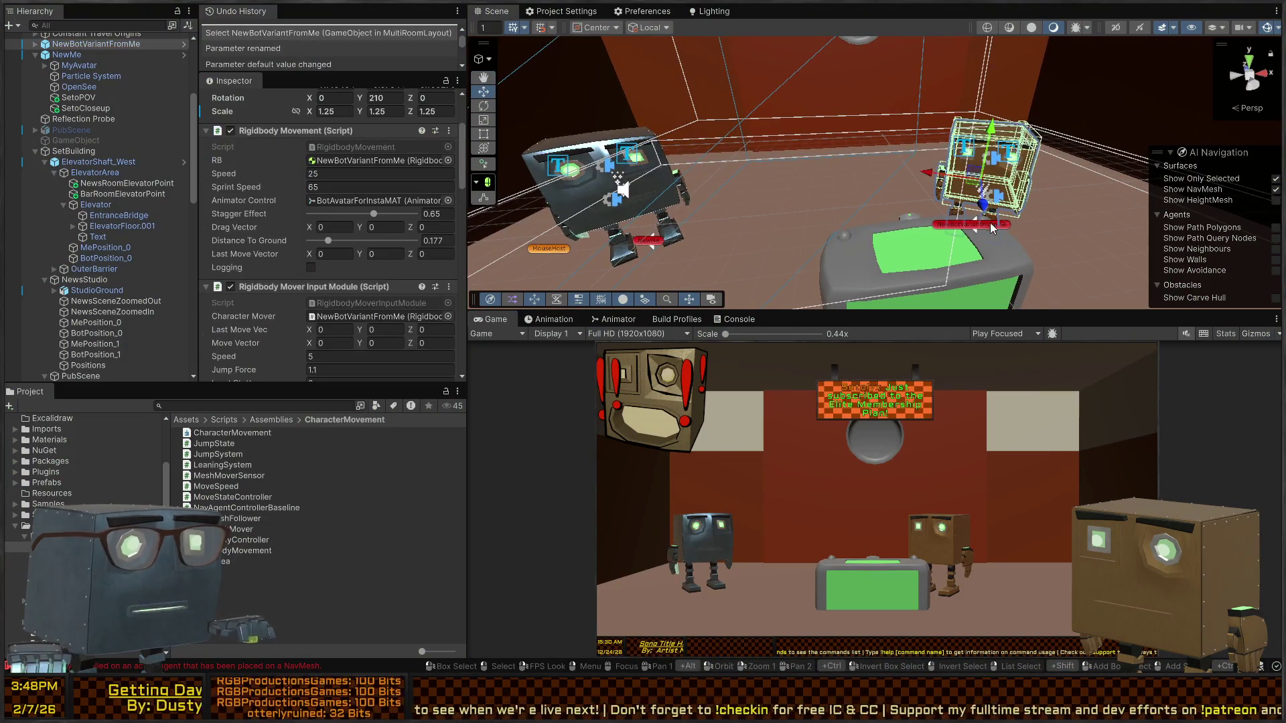
- Expand NewBotVariantFromMe and its BotAvatarForInstaMAT child in the Hierarchy
scroll(65, 86, "up", 3)
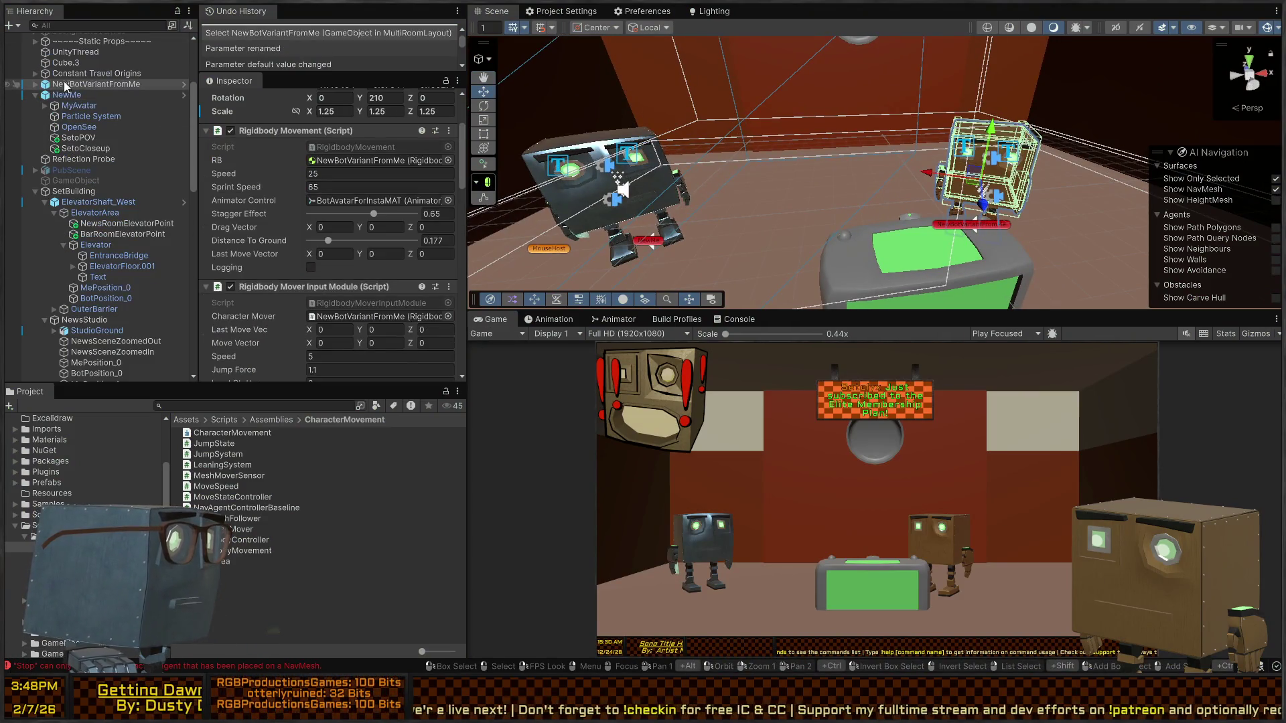
left_click(36, 84)
left_click(44, 94)
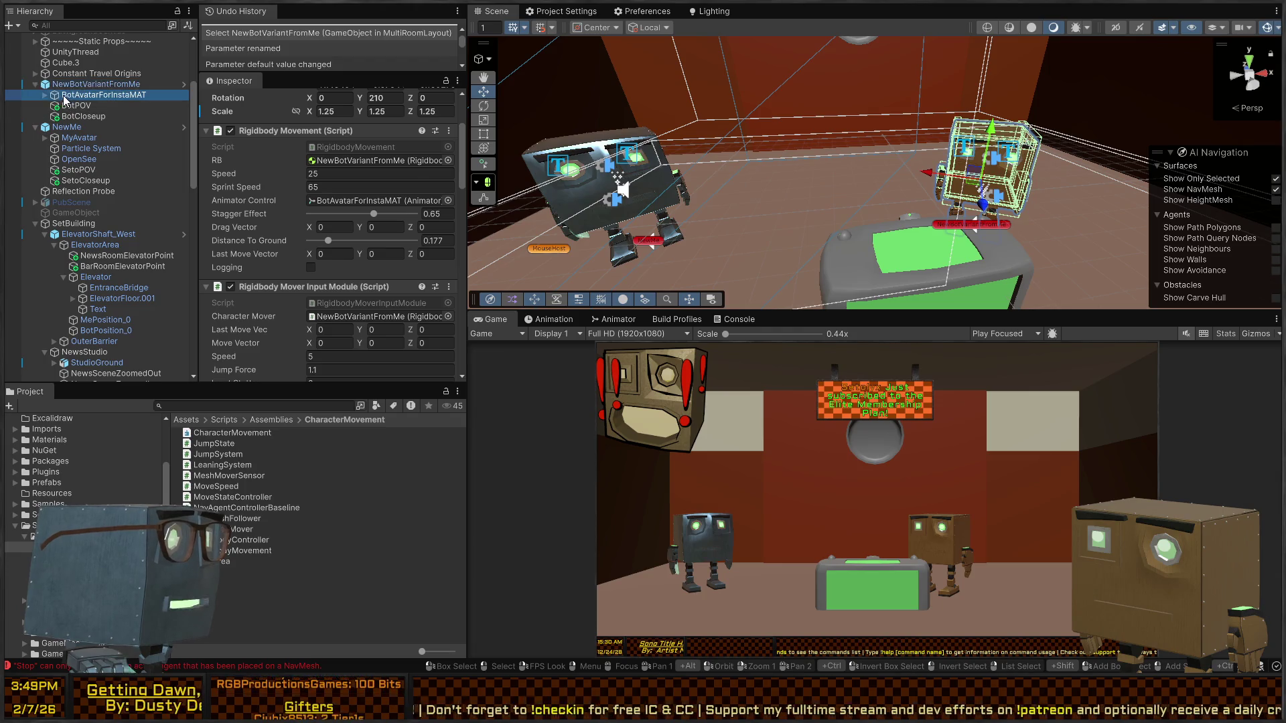
left_click(44, 94)
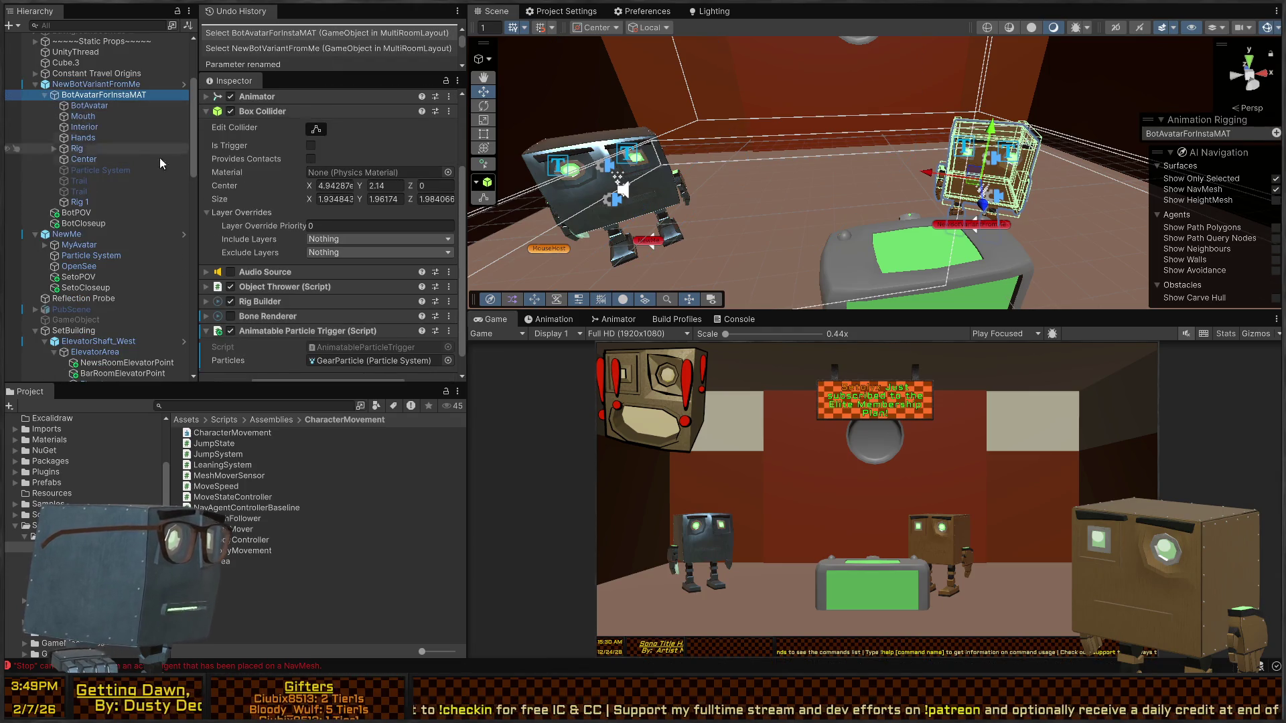
scroll(272, 244, "down", 1)
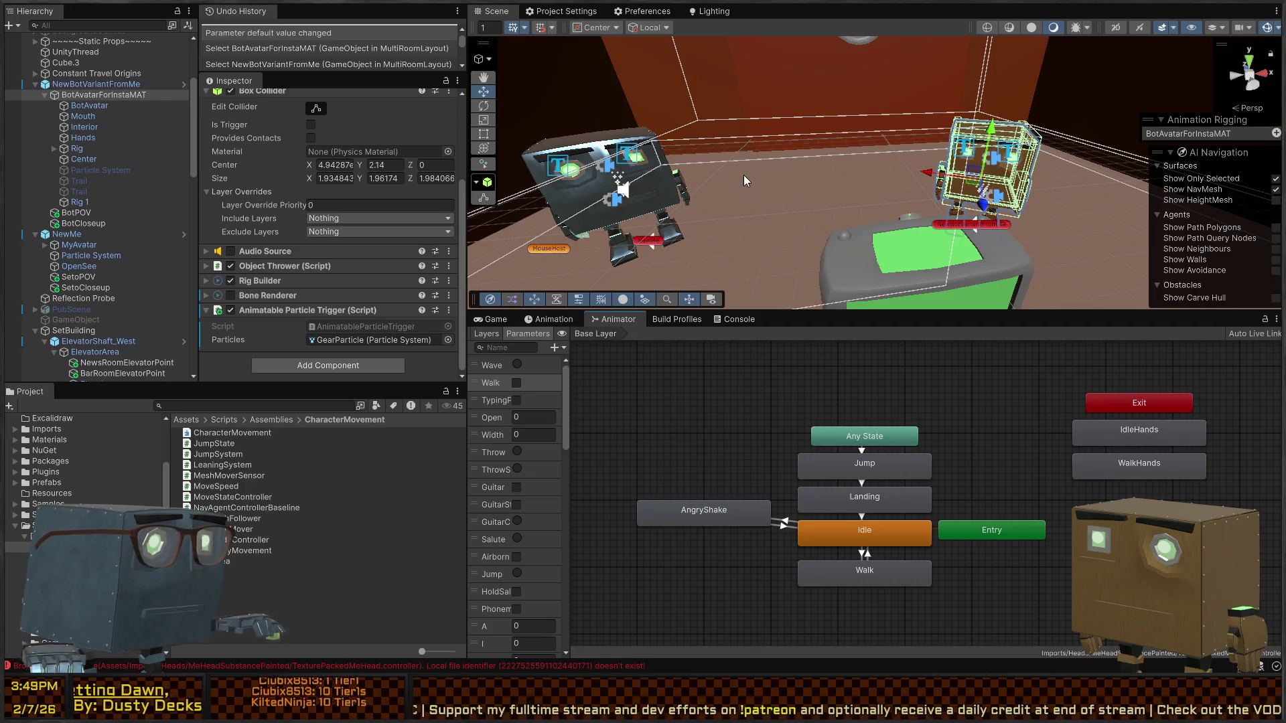
- Playtest in the Game view and select the brown bot in the scene
left_click(484, 320)
key("ctrl+p")
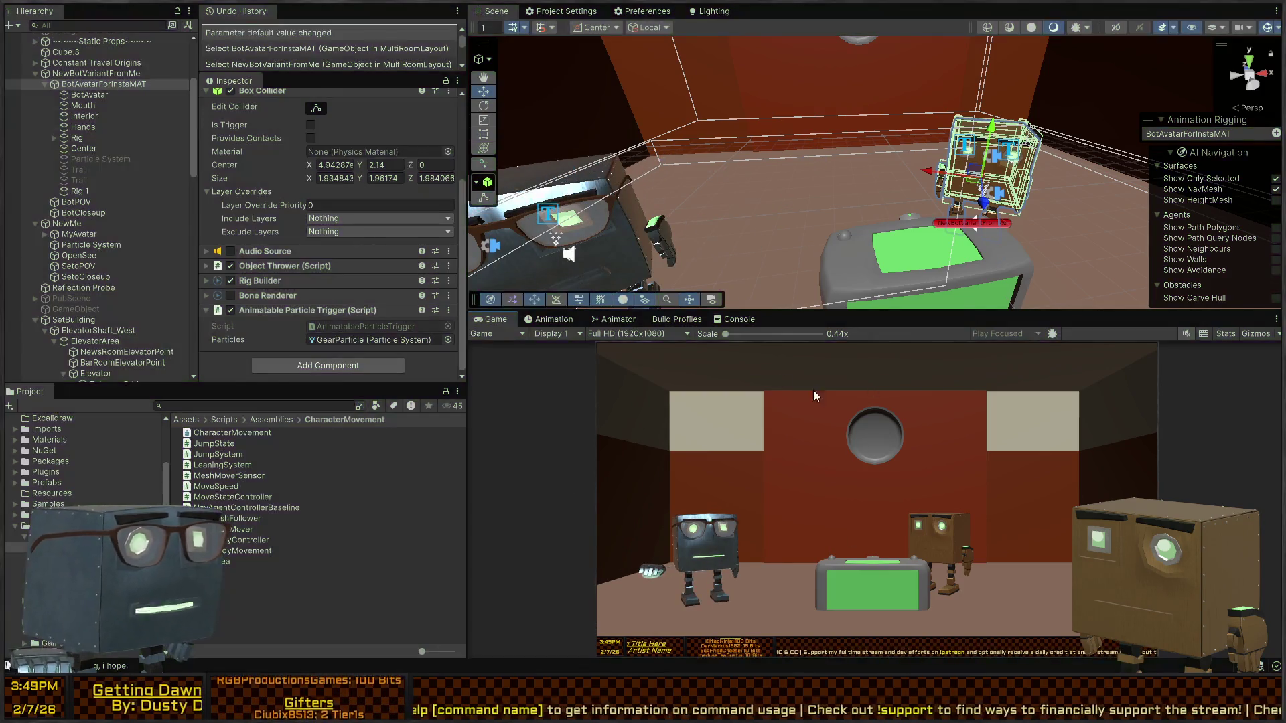
left_click(800, 165)
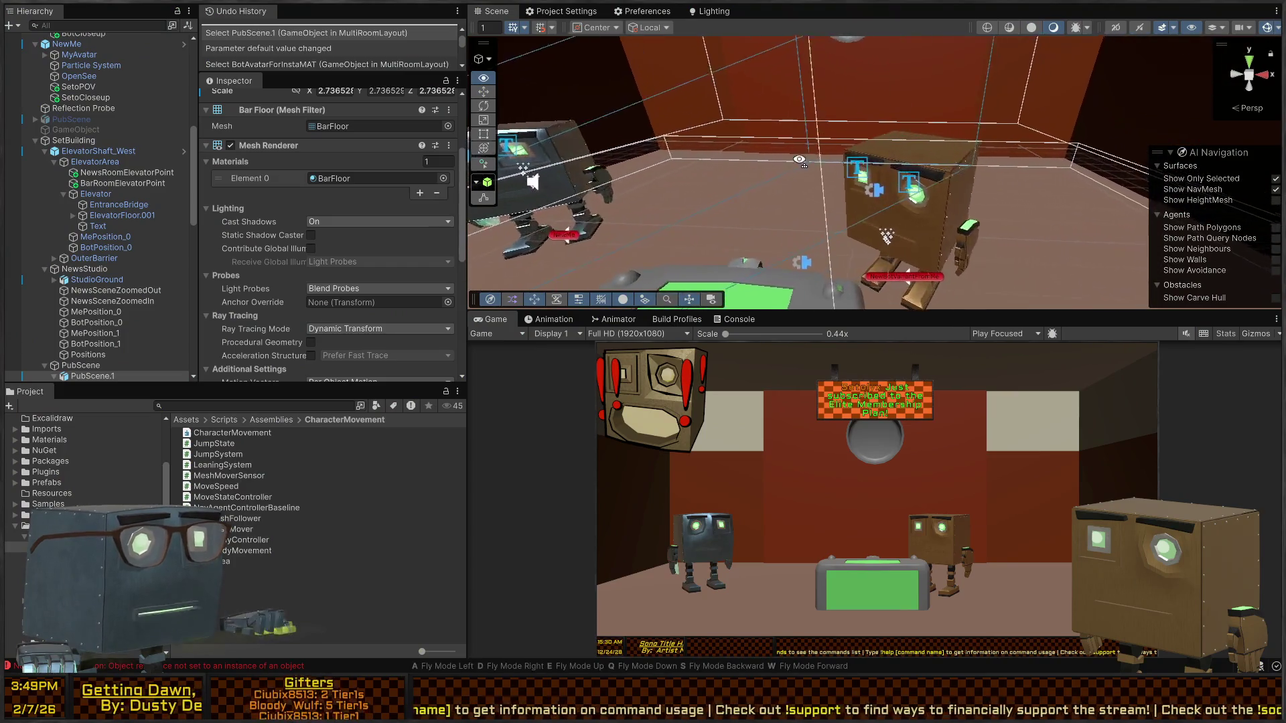
left_click_drag(800, 159, 833, 201)
left_click(910, 271)
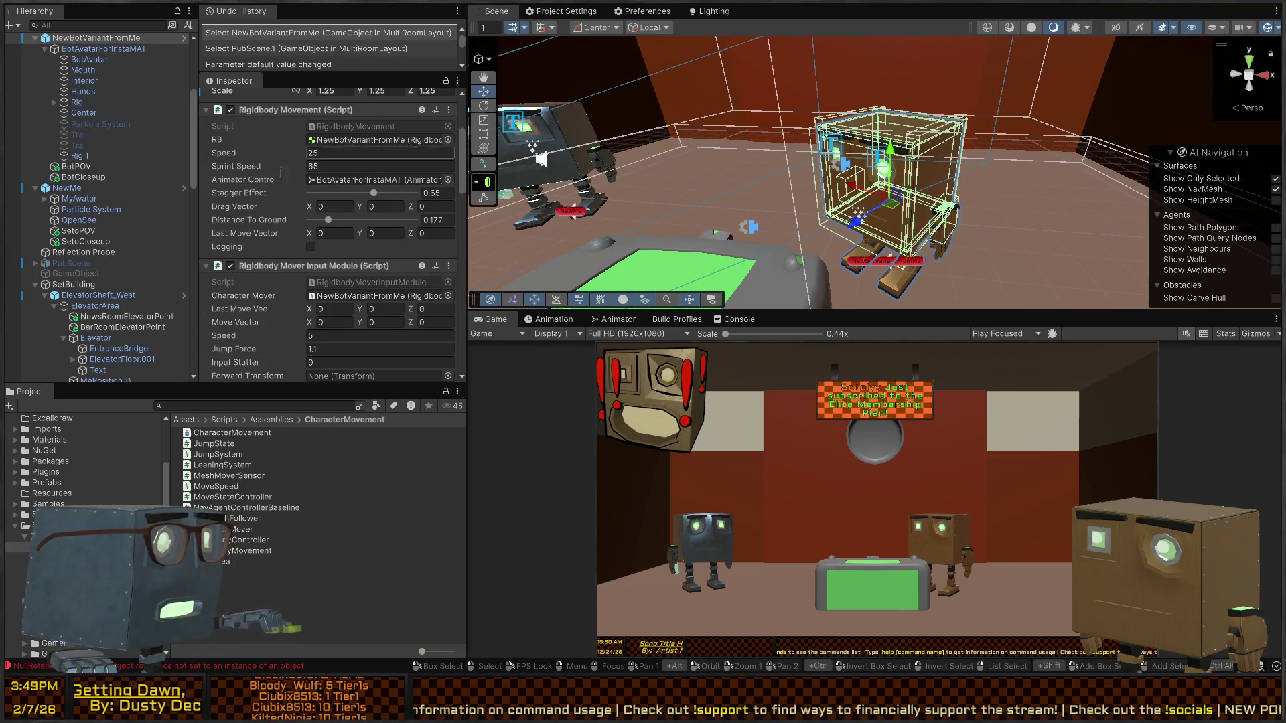
- Open the NewBotVariantFromMe prefab in Prefab Mode, revealing its missing script component
scroll(247, 211, "down", 2)
scroll(248, 210, "down", 5)
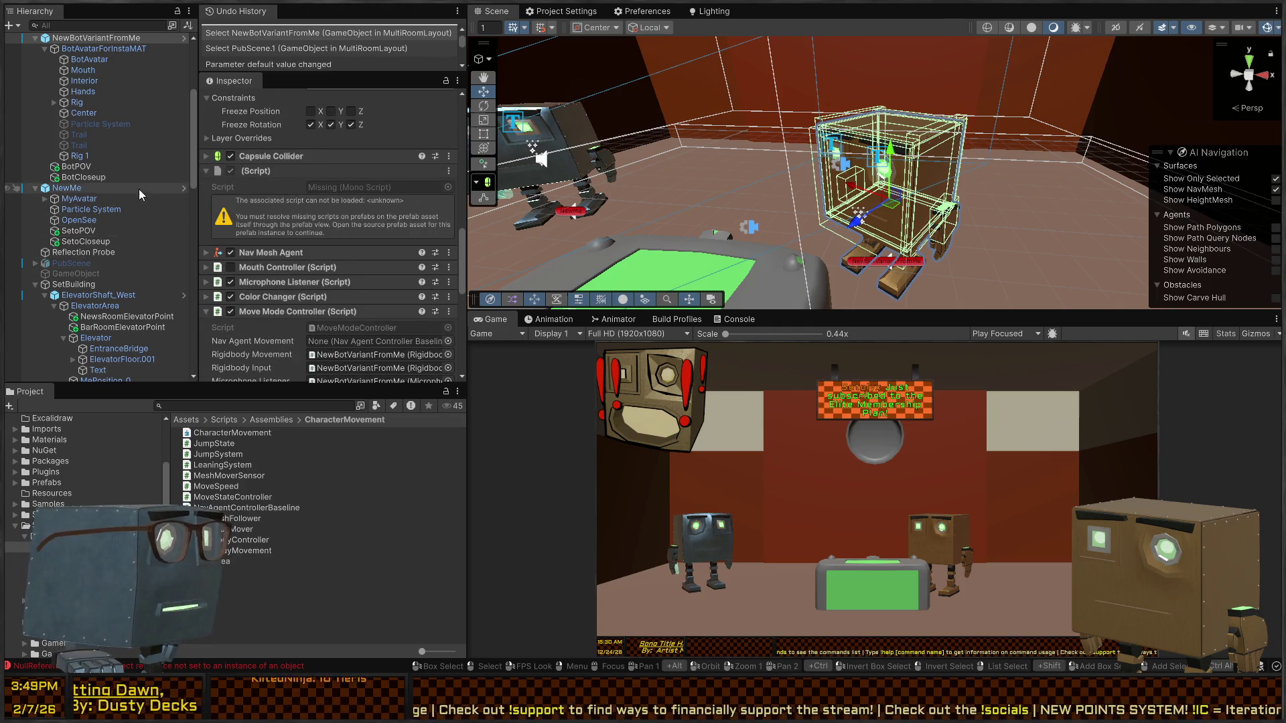
scroll(139, 189, "up", 3)
left_click(182, 118)
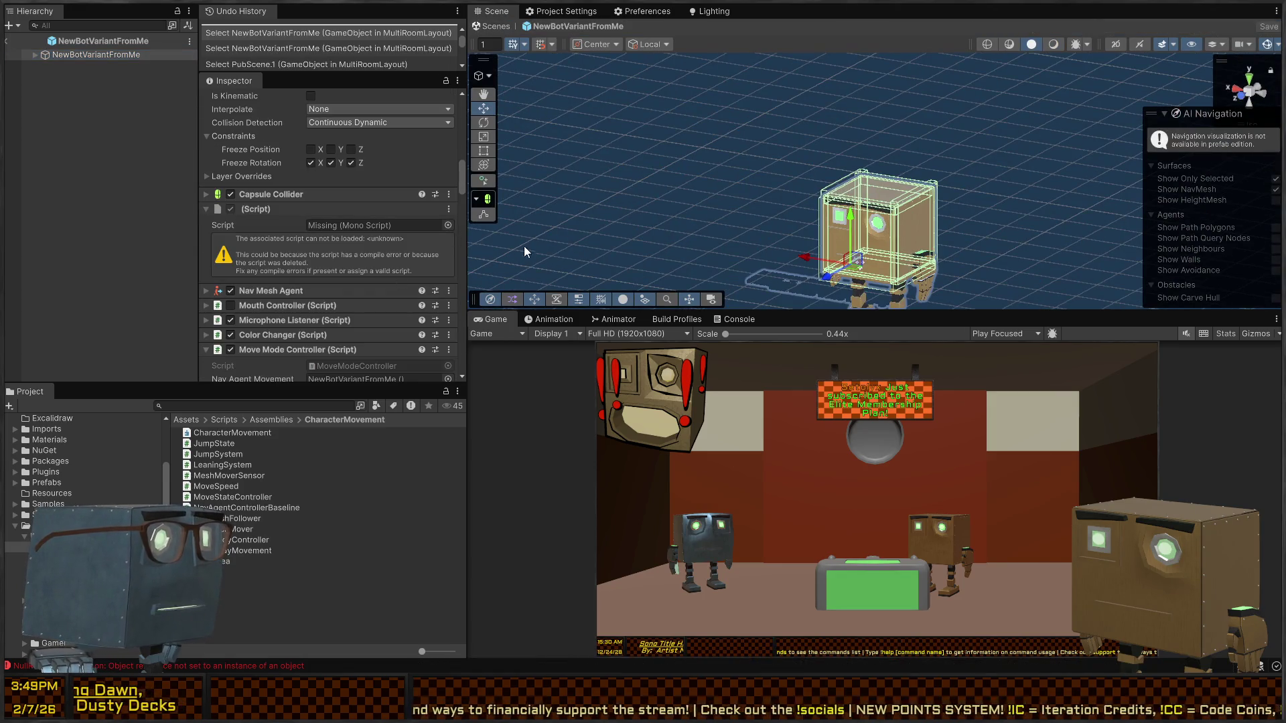
- Delete the missing script component and collapse the U Lip Sync component
left_click(362, 225)
key("Delete")
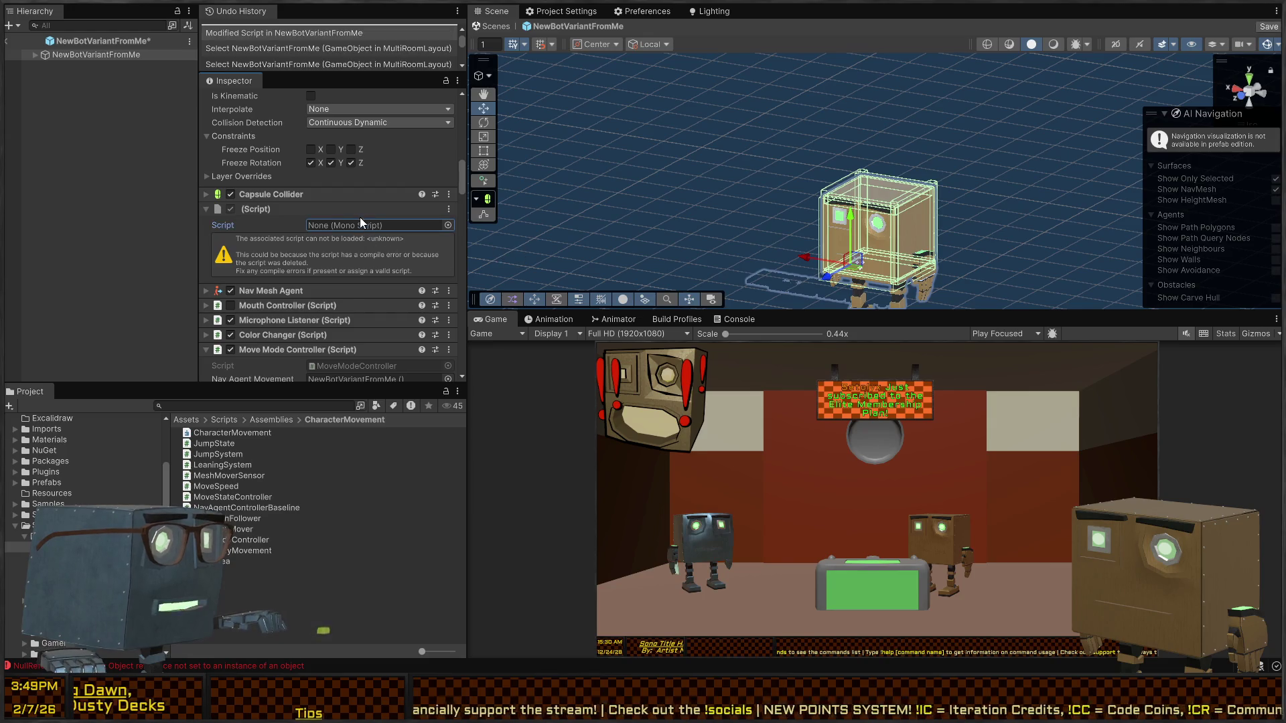
scroll(316, 268, "down", 15)
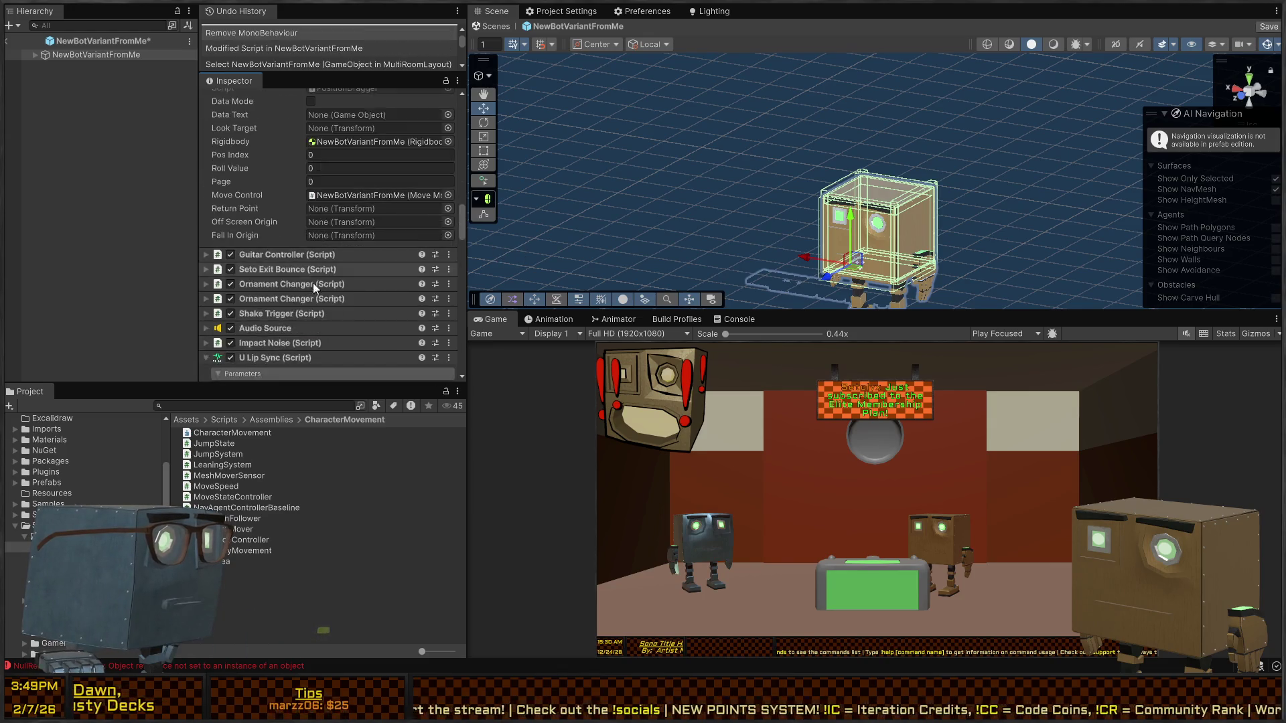
scroll(272, 275, "up", 5)
left_click(219, 275)
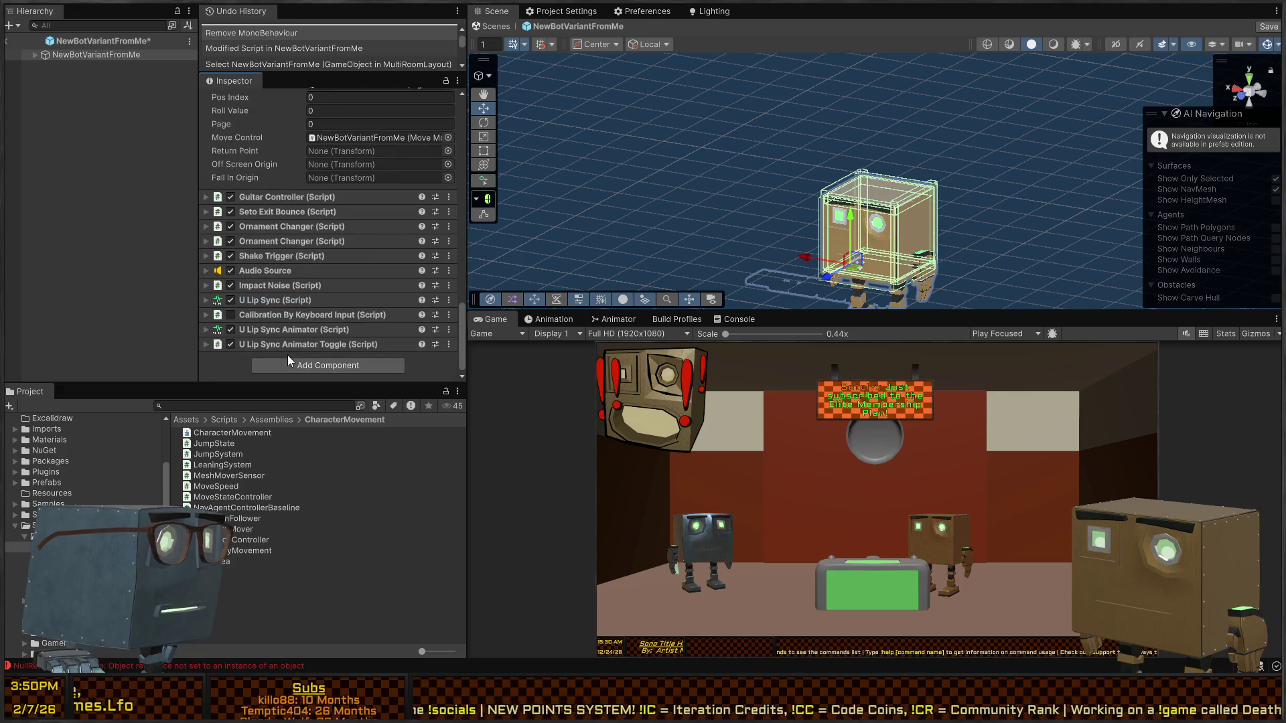
left_click_drag(283, 364, 283, 364)
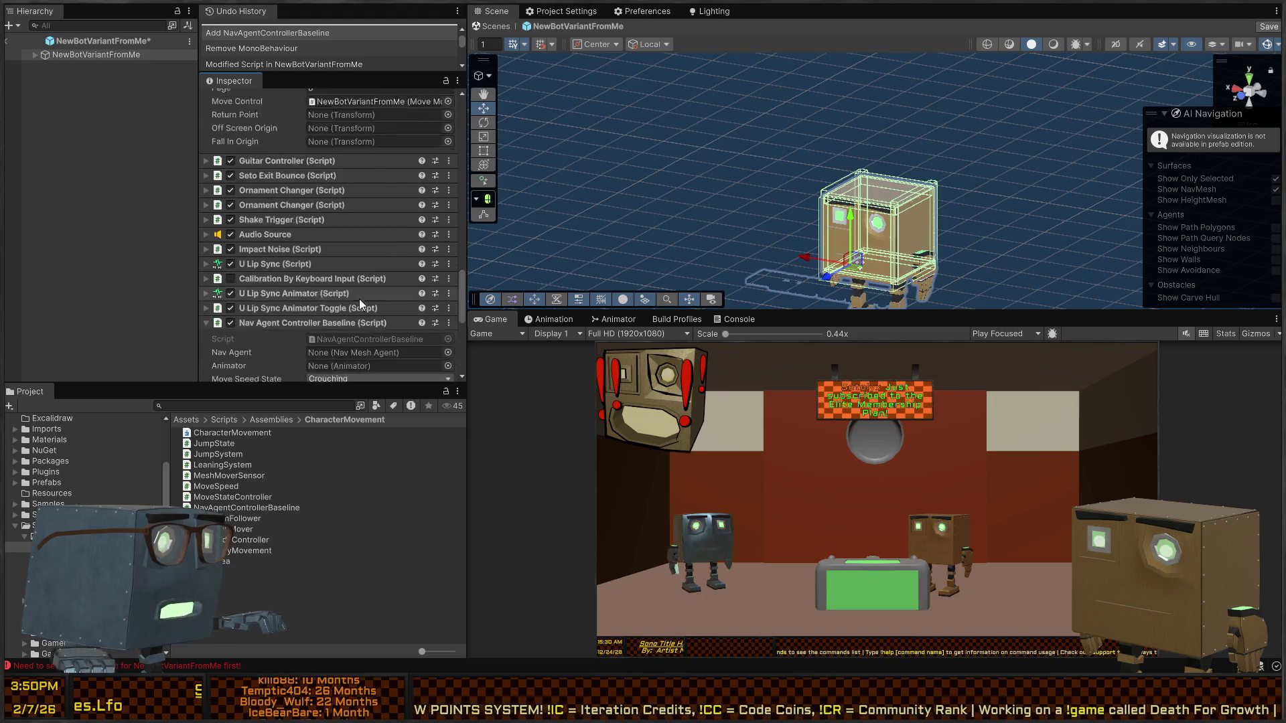
scroll(388, 262, "down", 3)
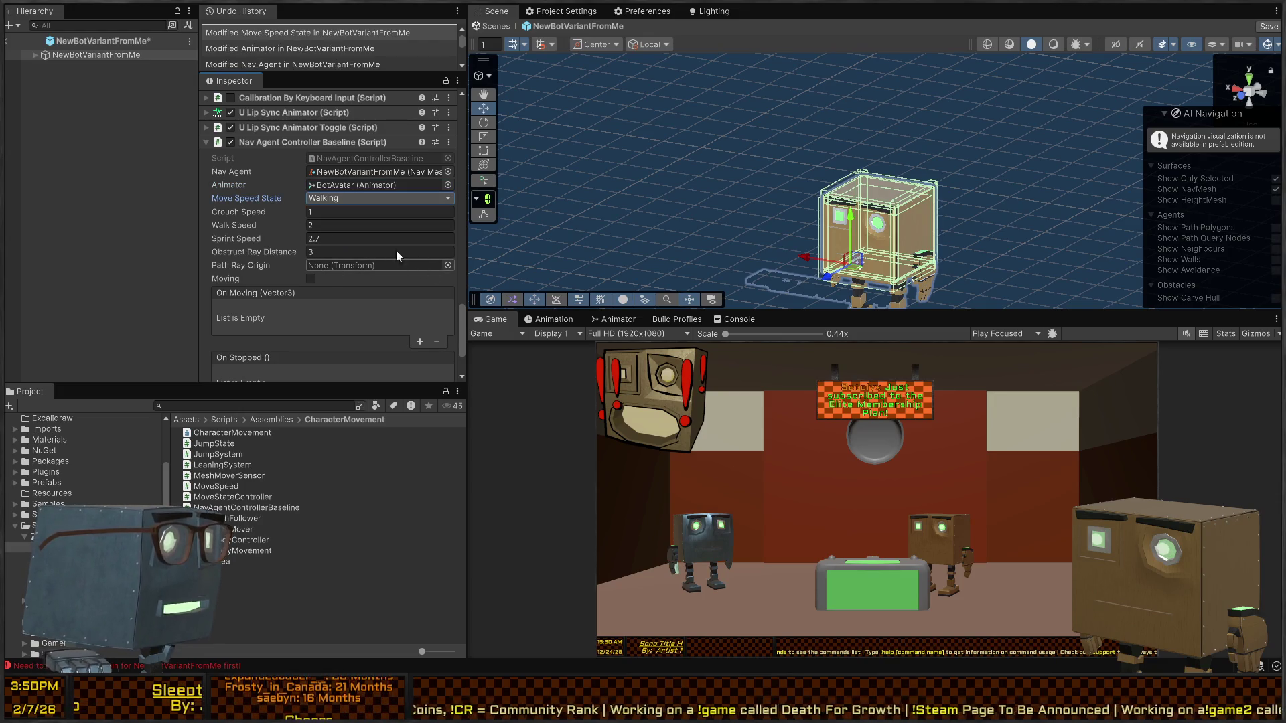
- Expand the prefab down to Rig's Root and wire up the Nav Agent Movement references in the Inspector
left_click(32, 58)
left_click(35, 55)
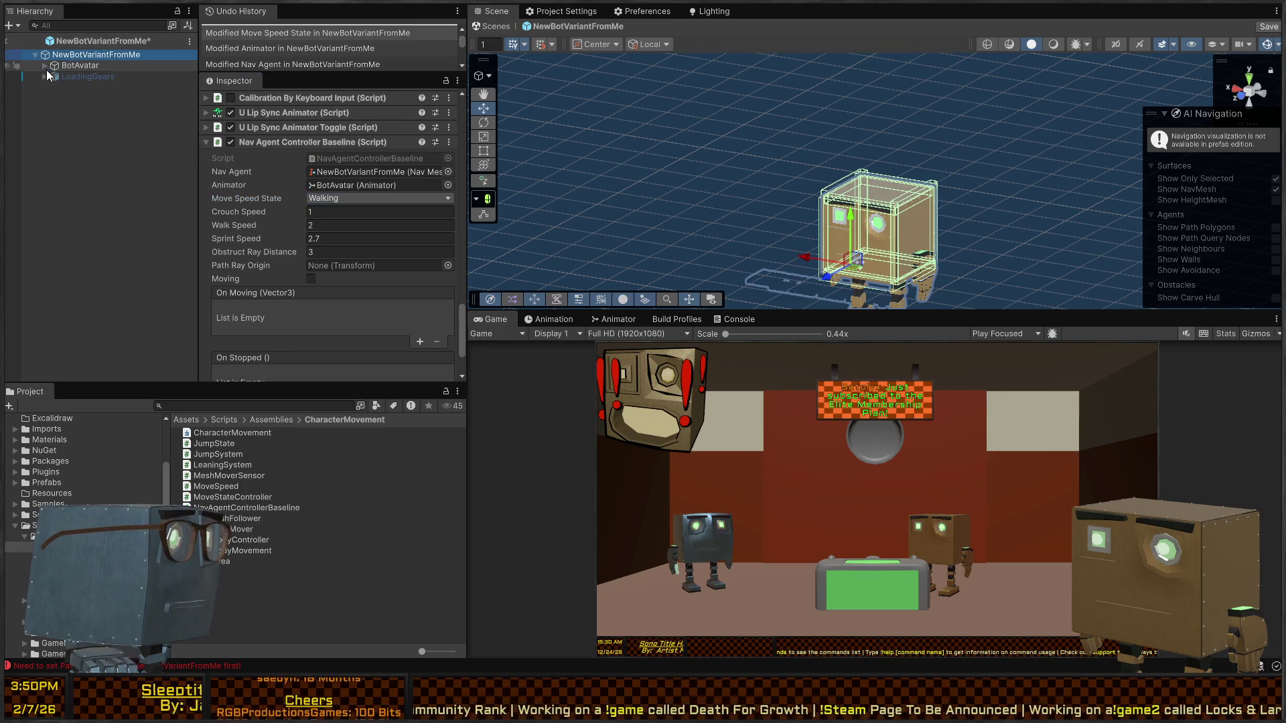
left_click(45, 64)
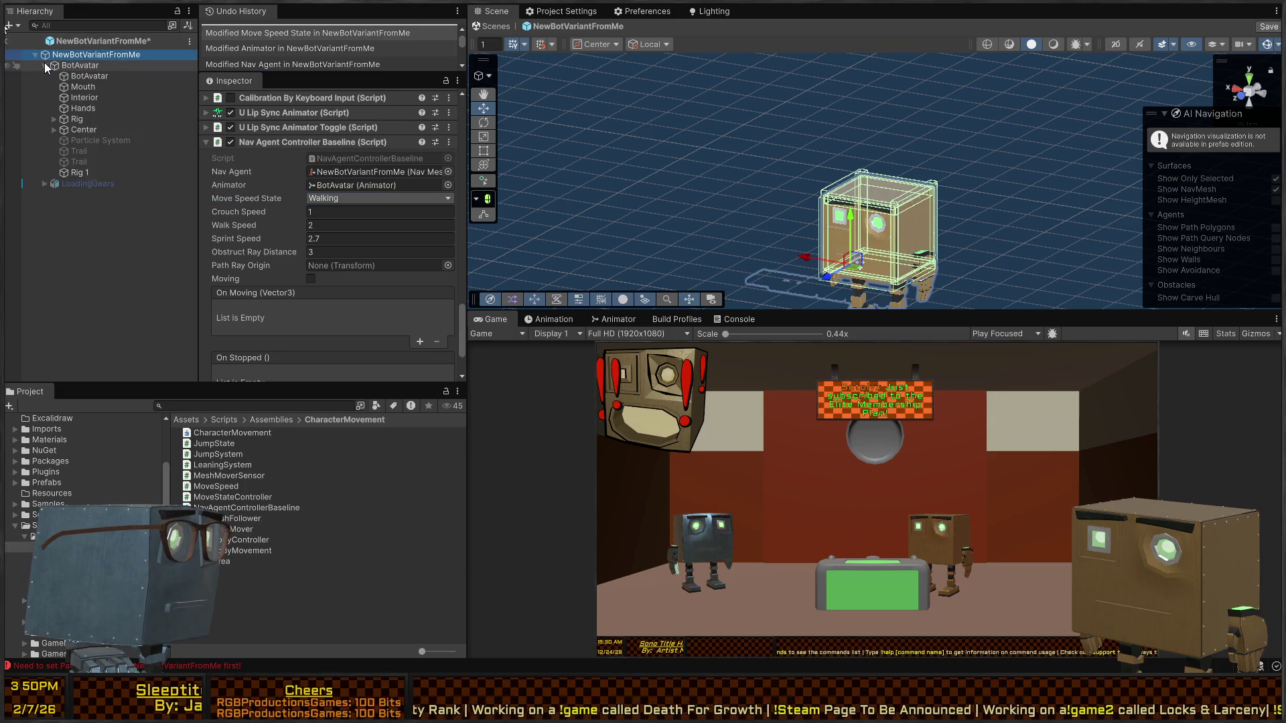
left_click(55, 119)
left_click_drag(83, 131, 373, 266)
scroll(262, 281, "down", 3)
scroll(285, 284, "up", 10)
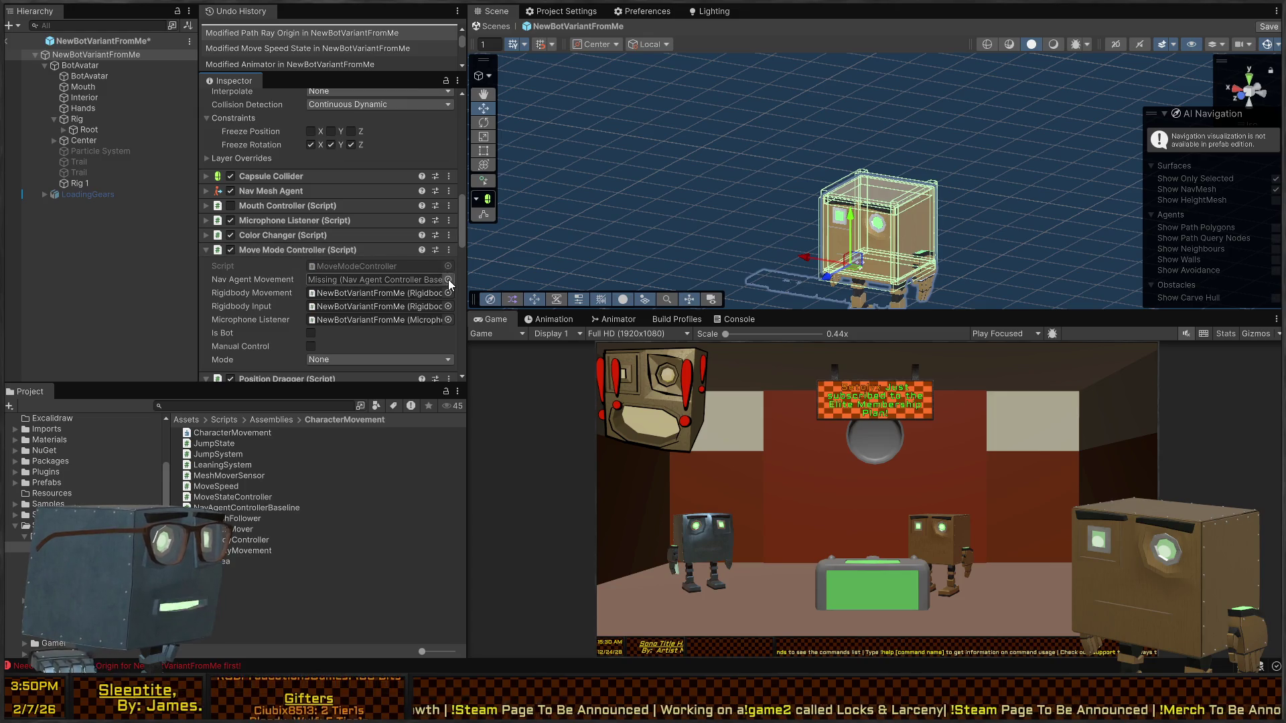
left_click_drag(525, 329, 375, 279)
scroll(335, 256, "up", 5)
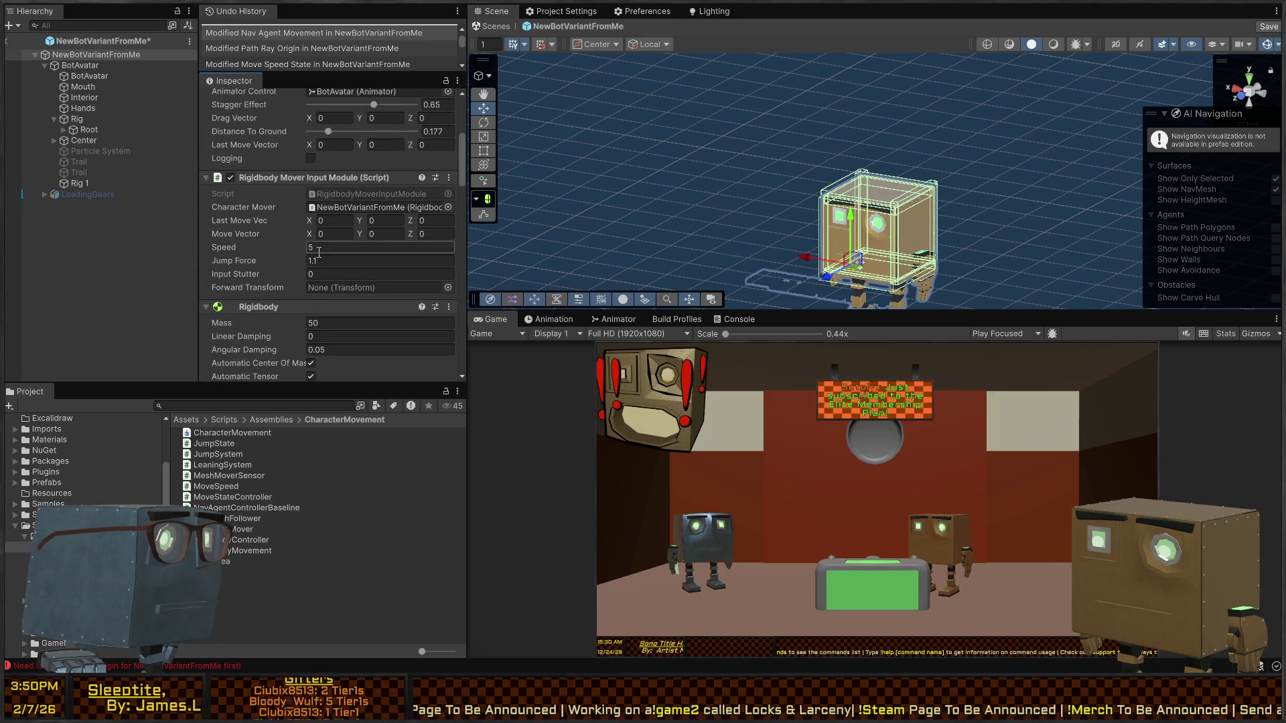
- Save the NewBotVariantFromMe prefab and return to the pub scene
key("ctrl+s")
scroll(295, 244, "up", 2)
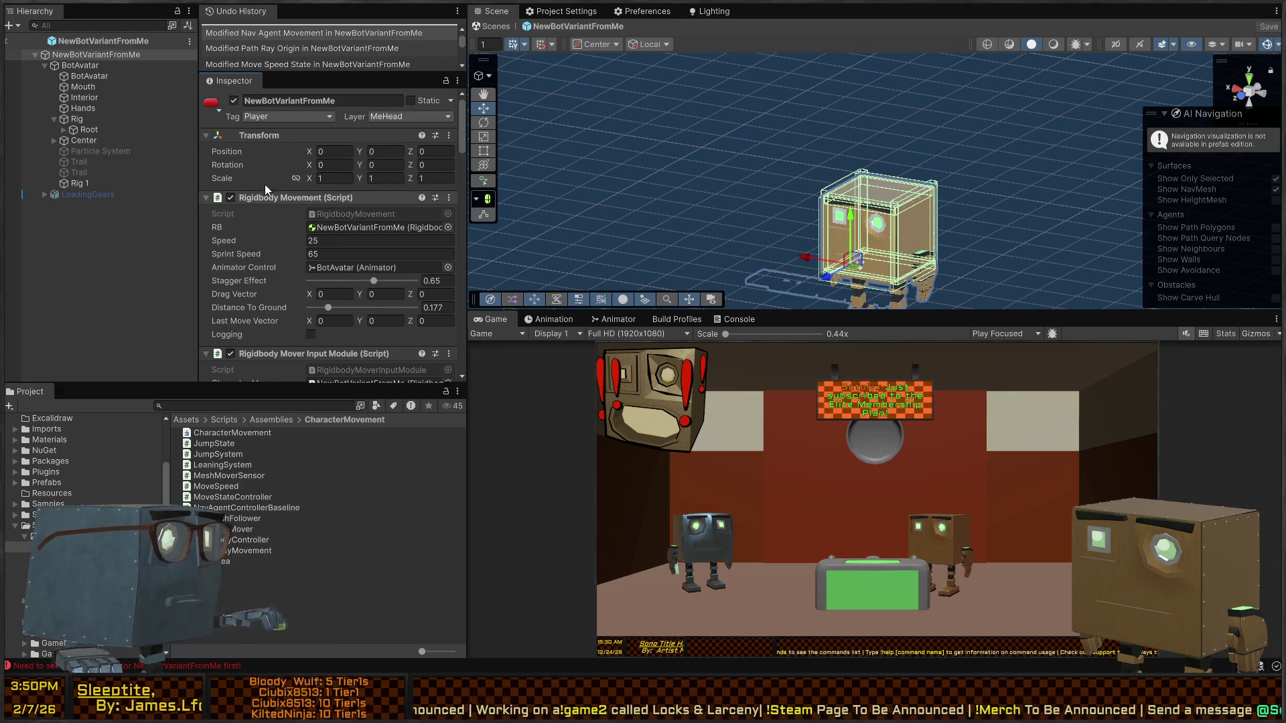
left_click(492, 28)
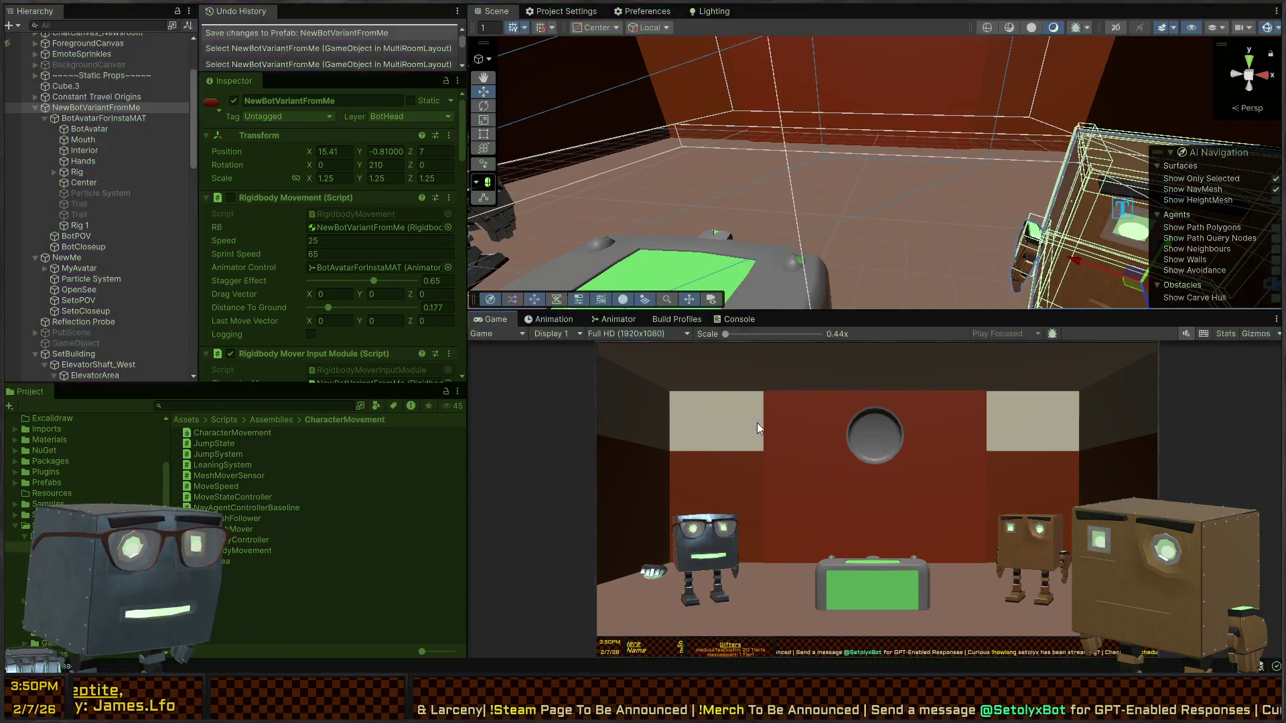
- Select PubScene.1 and maximize the running Game view to watch the bots reach the elevator
left_click(670, 221)
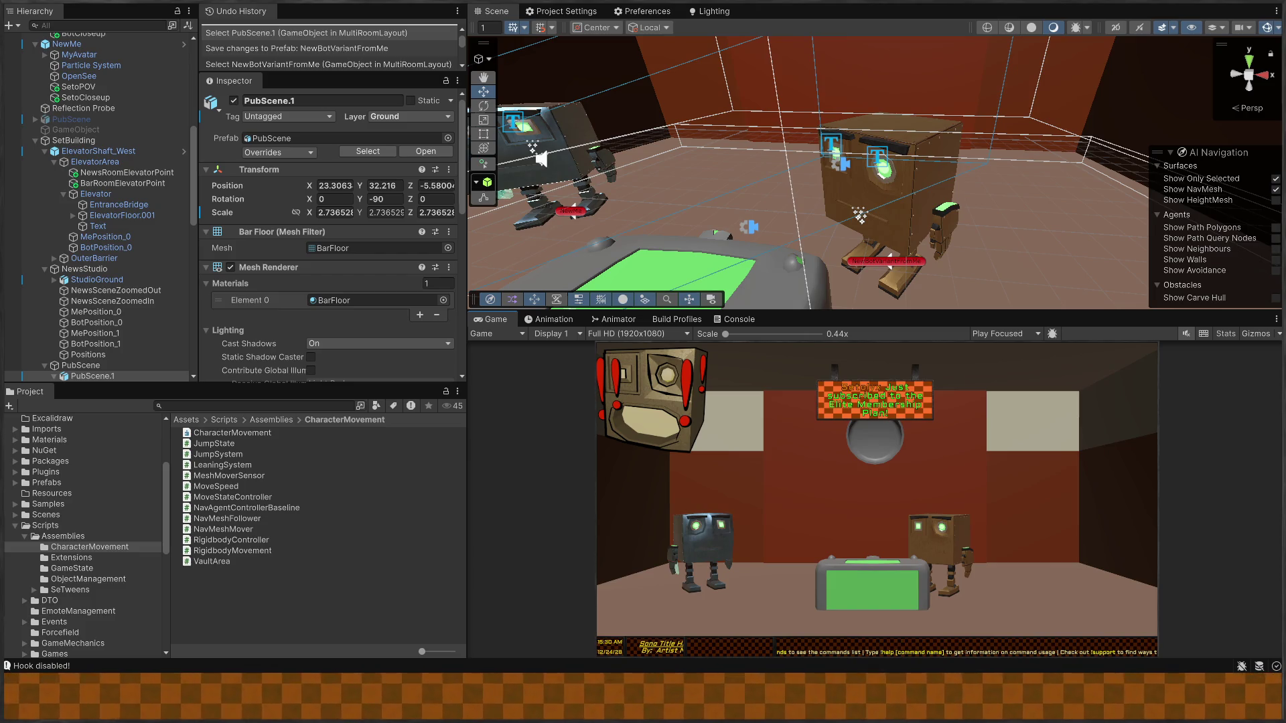
key("shift+space")
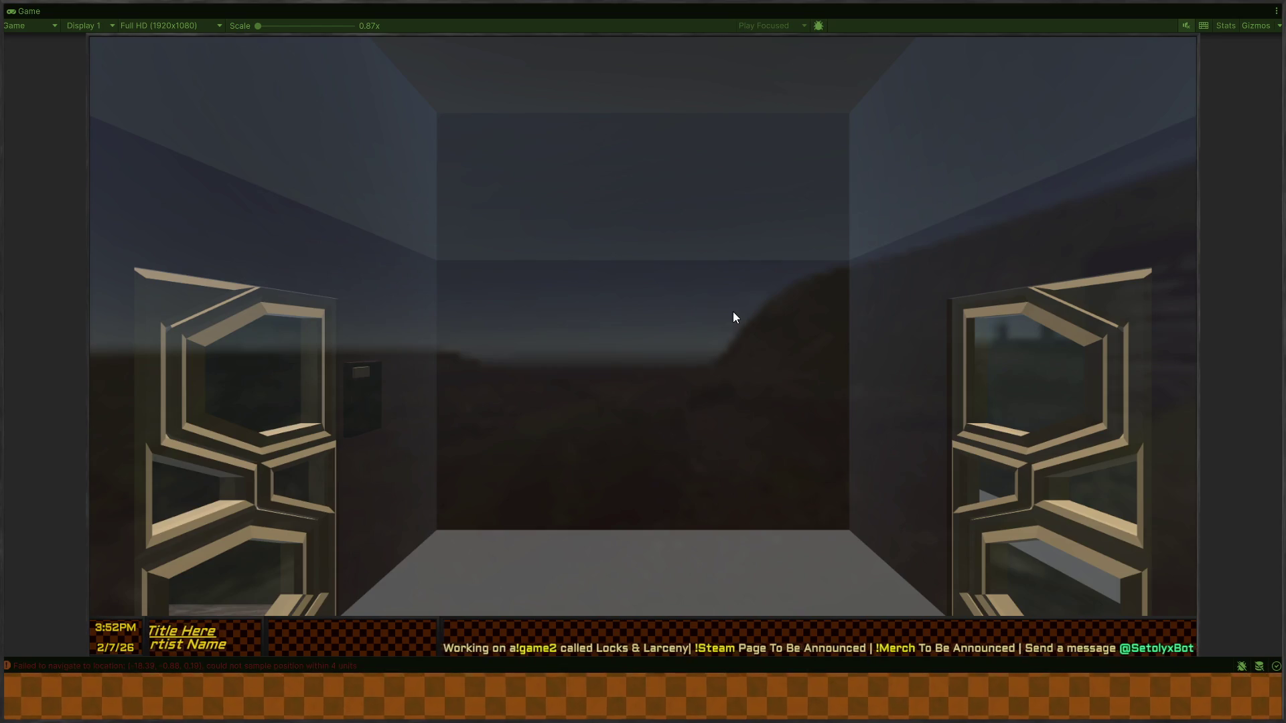
- Restore the editor layout and orbit the Scene camera around the bar room
key("shift+space")
mouse_move(602, 230)
left_mouse_down()
mouse_move(728, 113)
mouse_move(665, 220)
mouse_move(744, 173)
mouse_move(558, 146)
left_mouse_up()
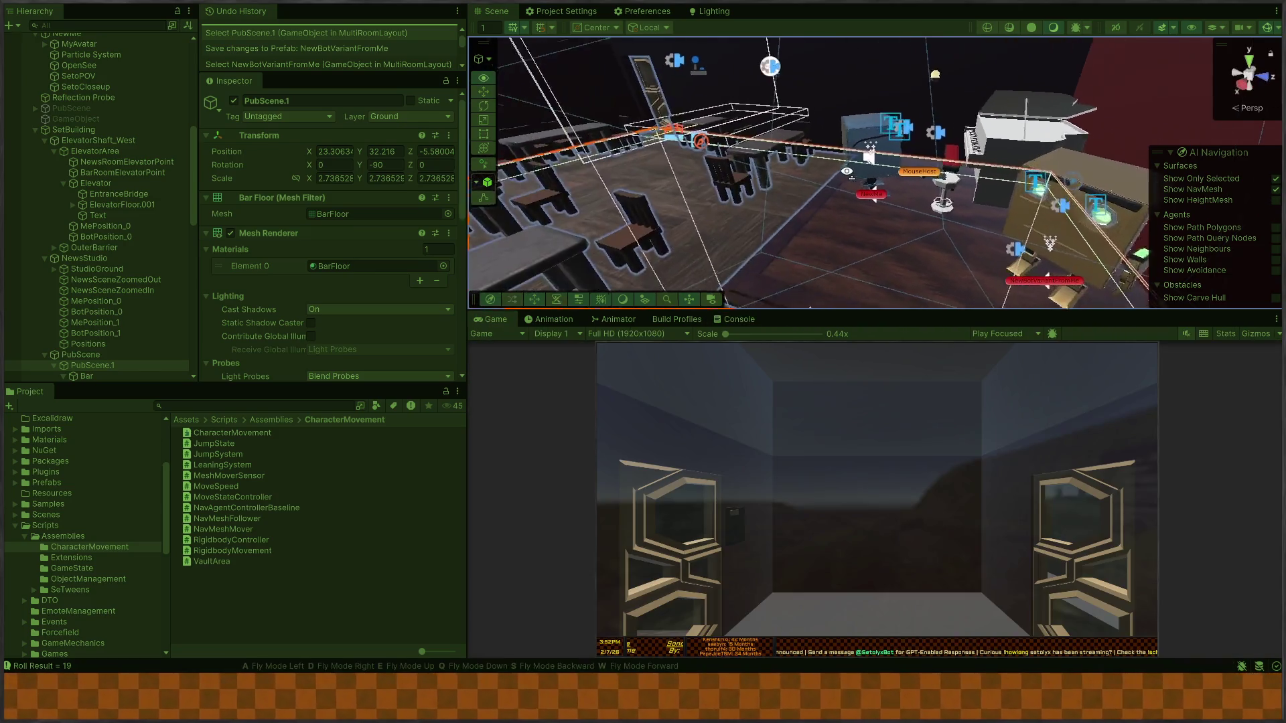
left_click(735, 319)
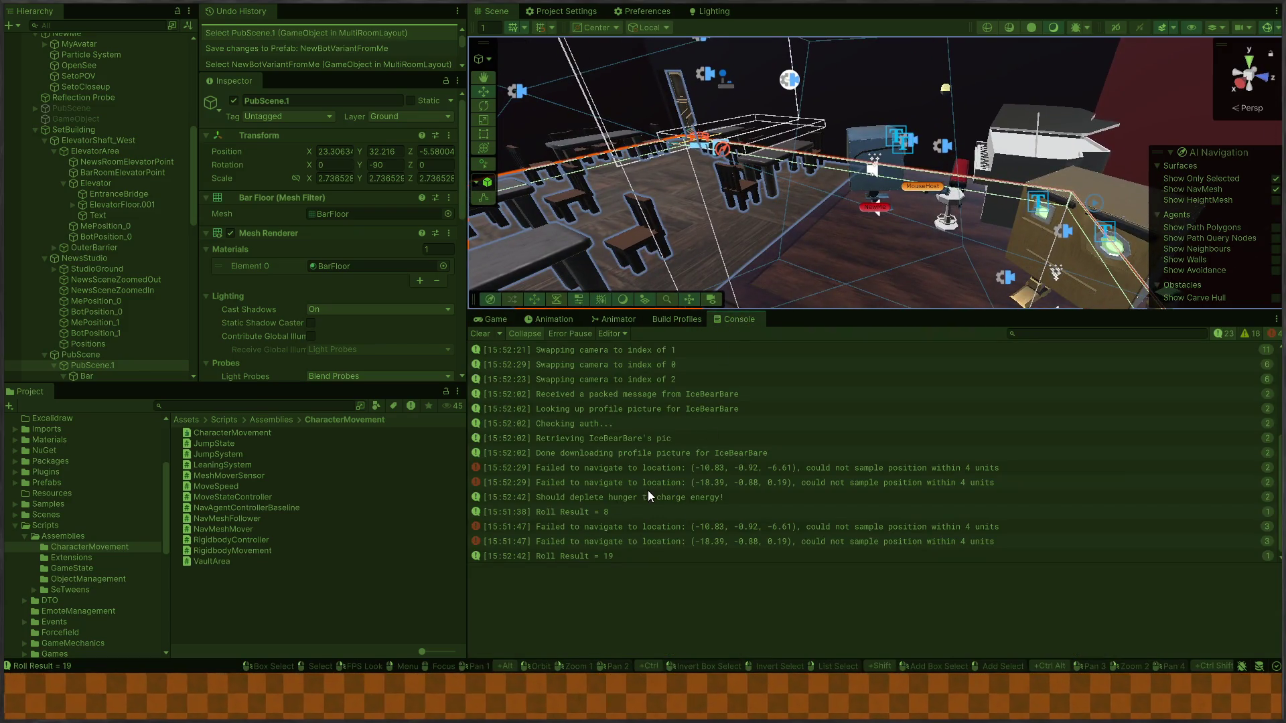
left_click(722, 469)
left_click(718, 478)
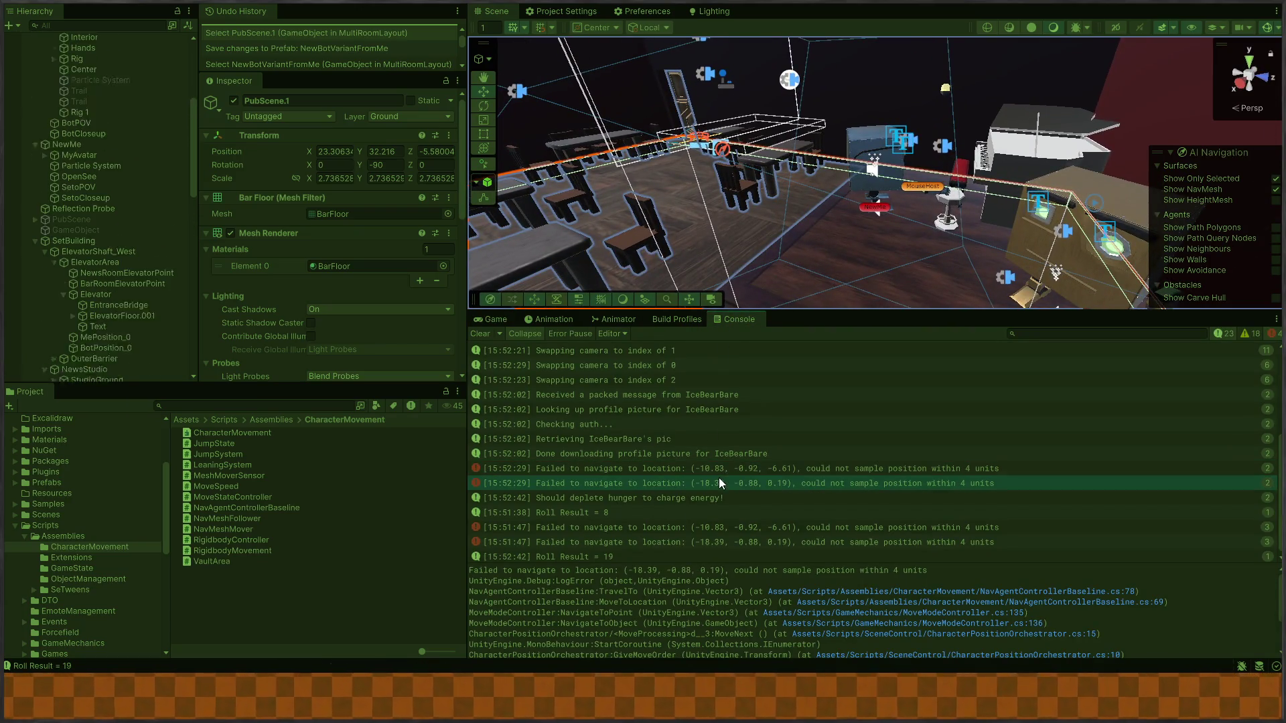
mouse_move(810, 194)
left_mouse_down()
mouse_move(809, 182)
mouse_move(852, 269)
mouse_move(728, 207)
left_mouse_up()
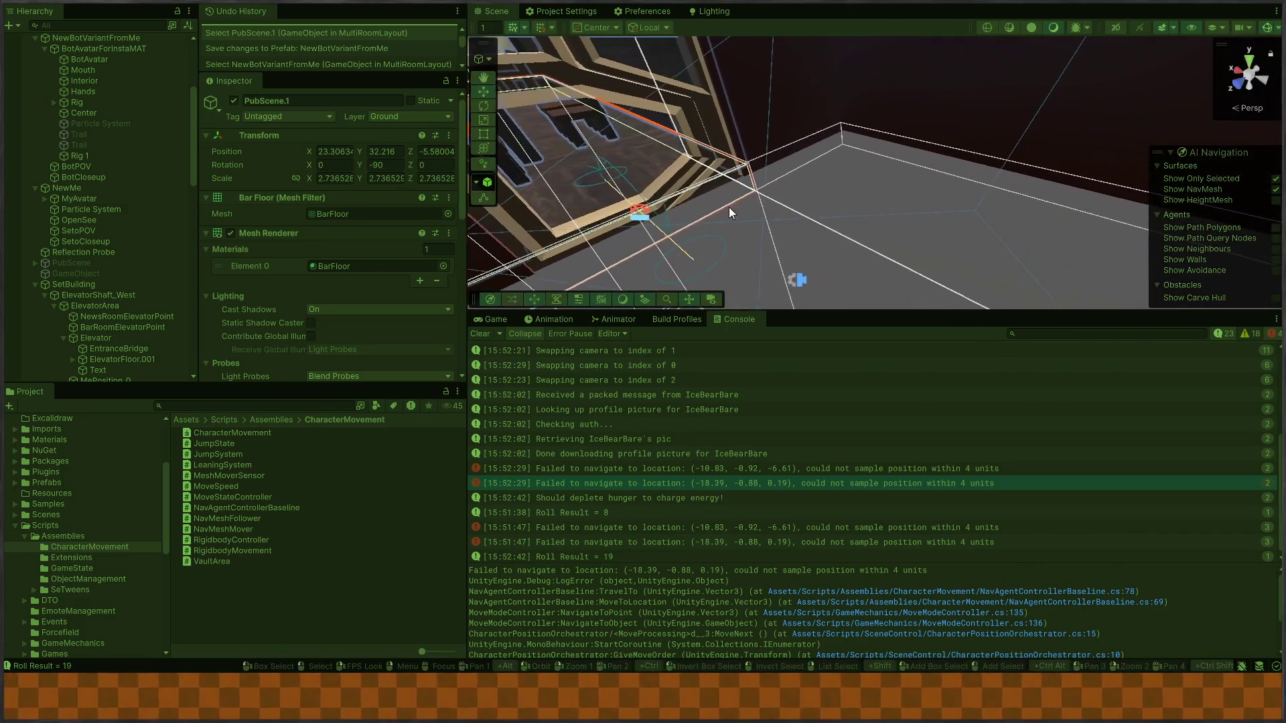
left_click(729, 207)
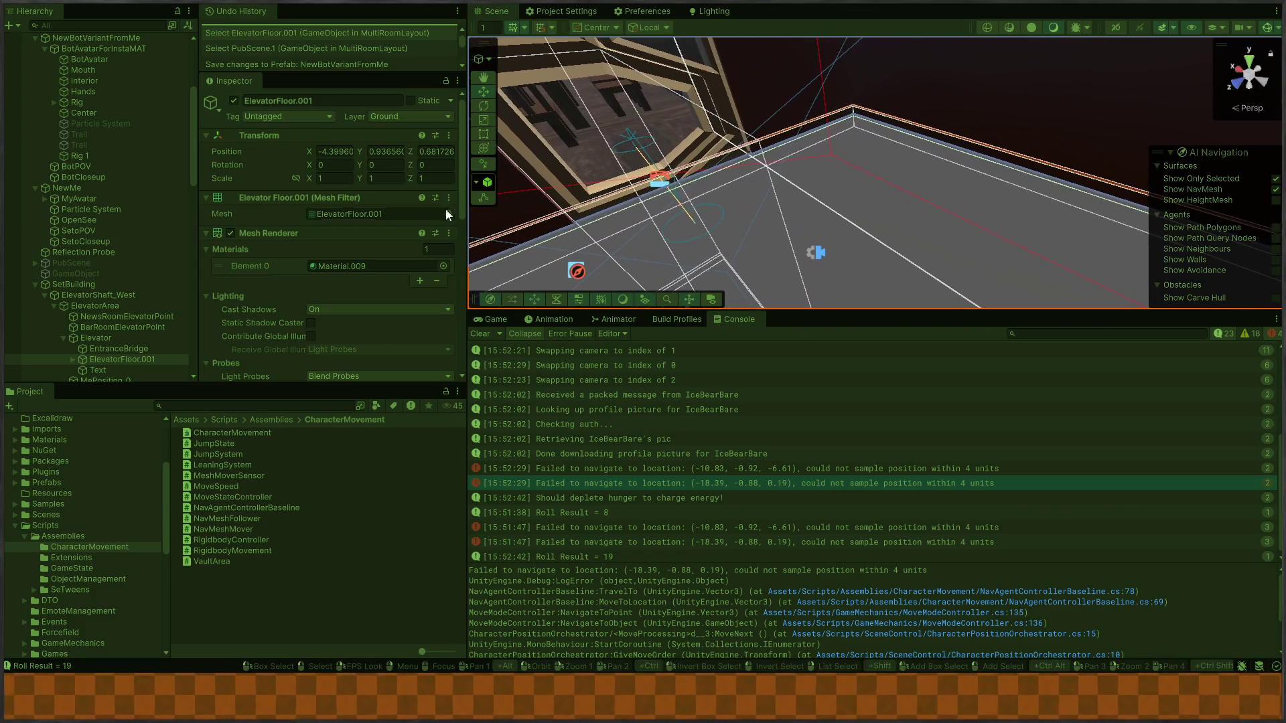
left_click(100, 345)
left_click(102, 339)
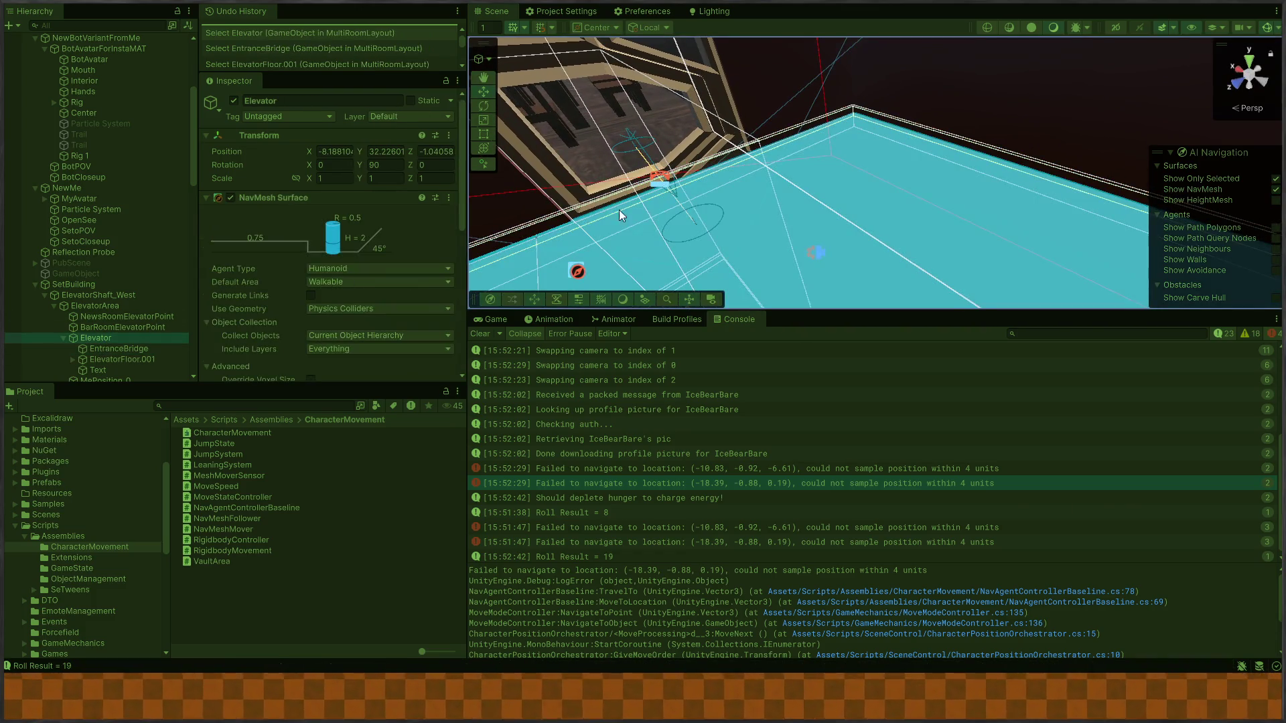
scroll(299, 238, "down", 10)
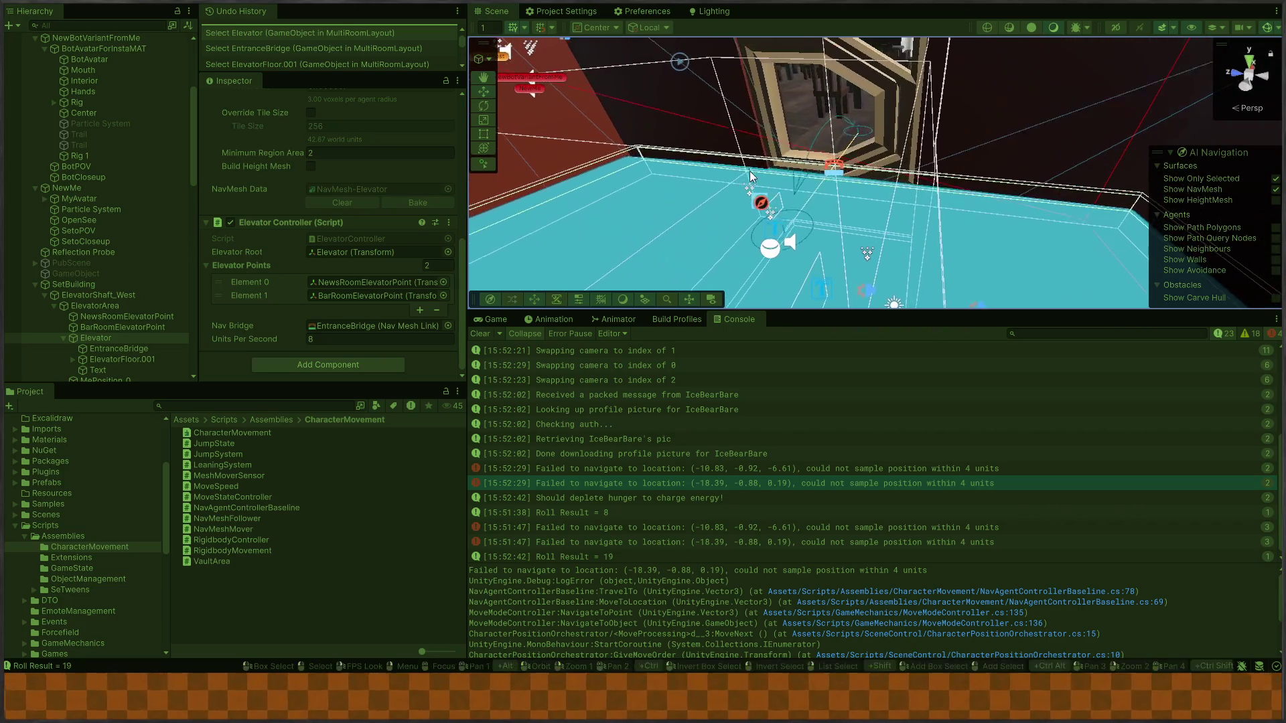
left_click(830, 173)
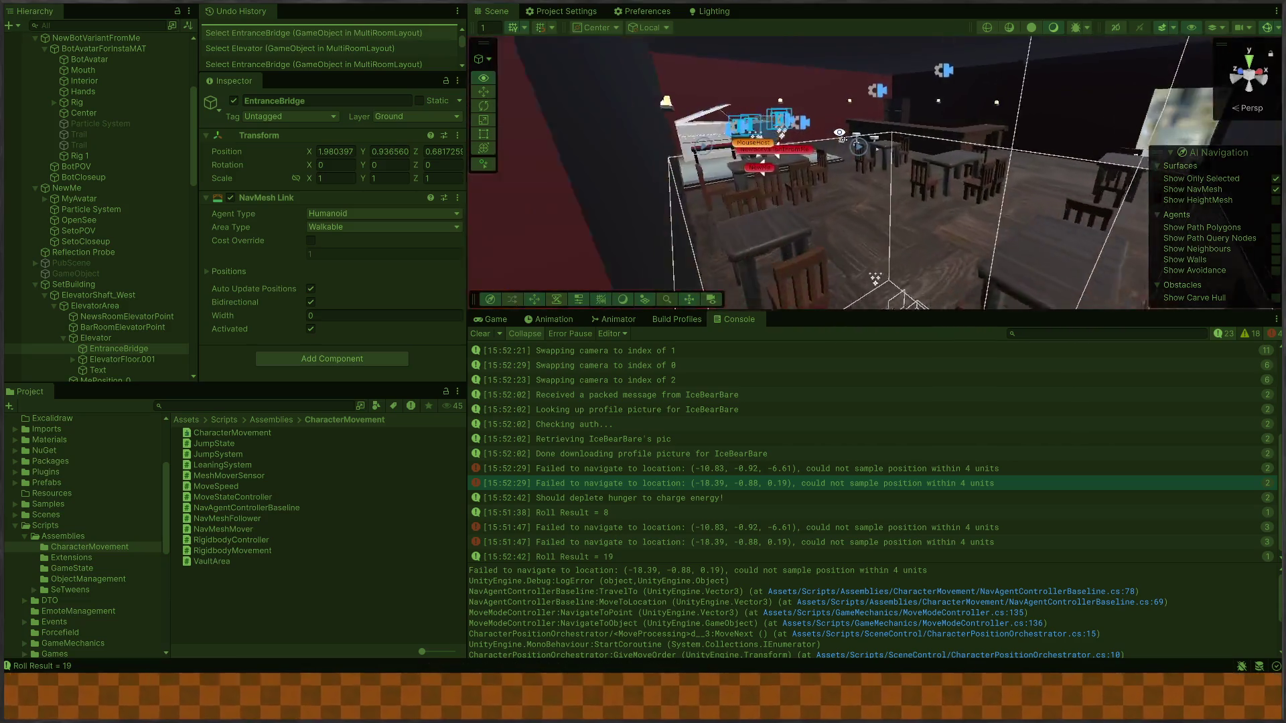
key("ctrl+p")
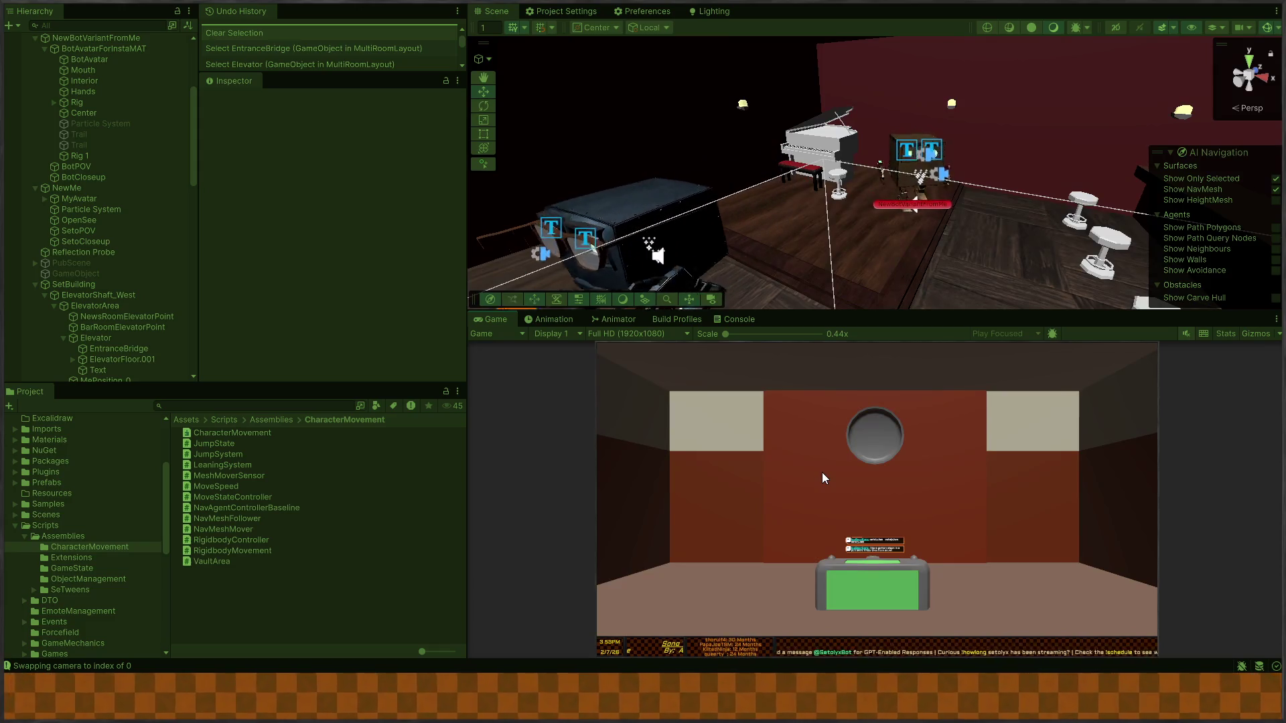
- Fly the Scene camera around the bar room and switch it to flat 2D view
right_click(628, 168)
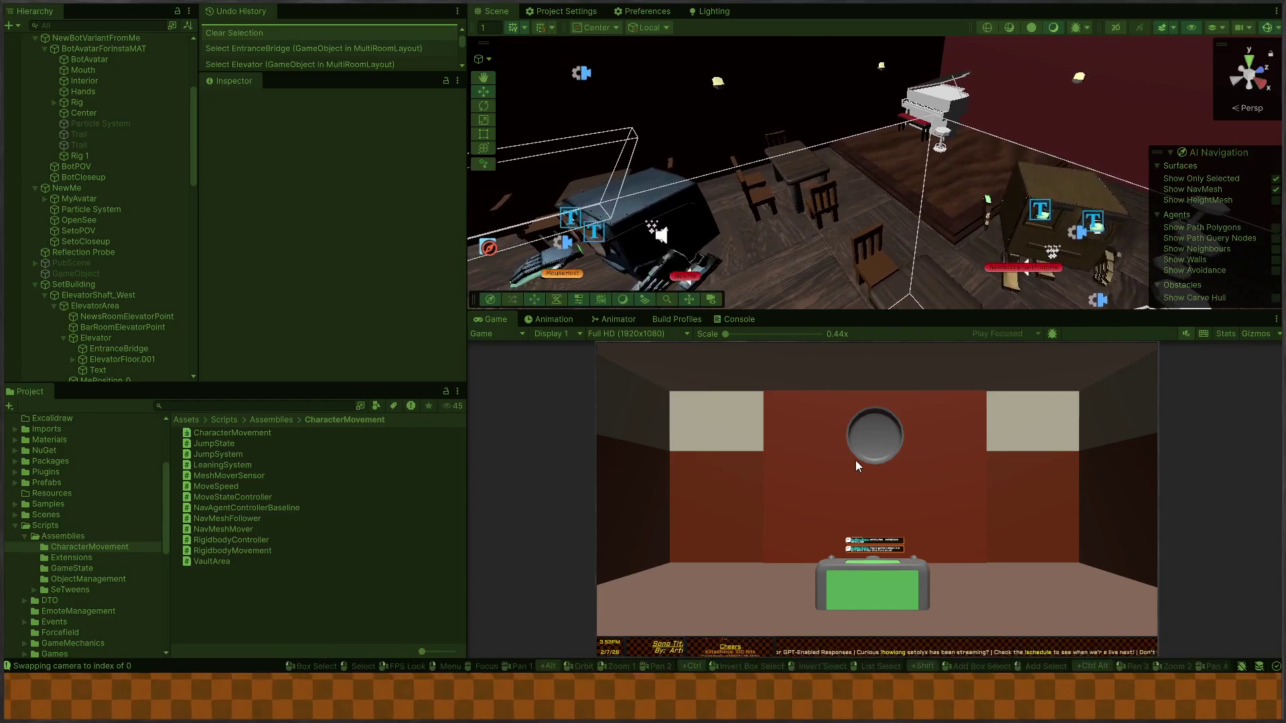
left_click(854, 461)
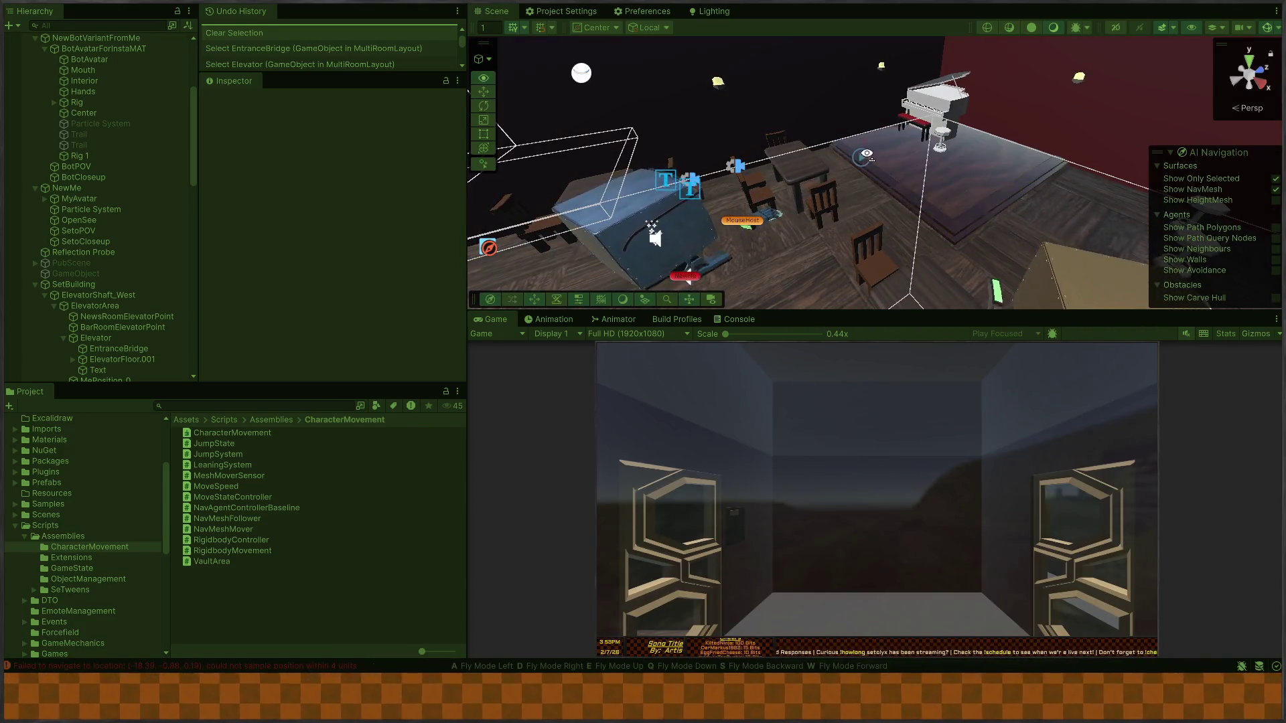
right_click(820, 169)
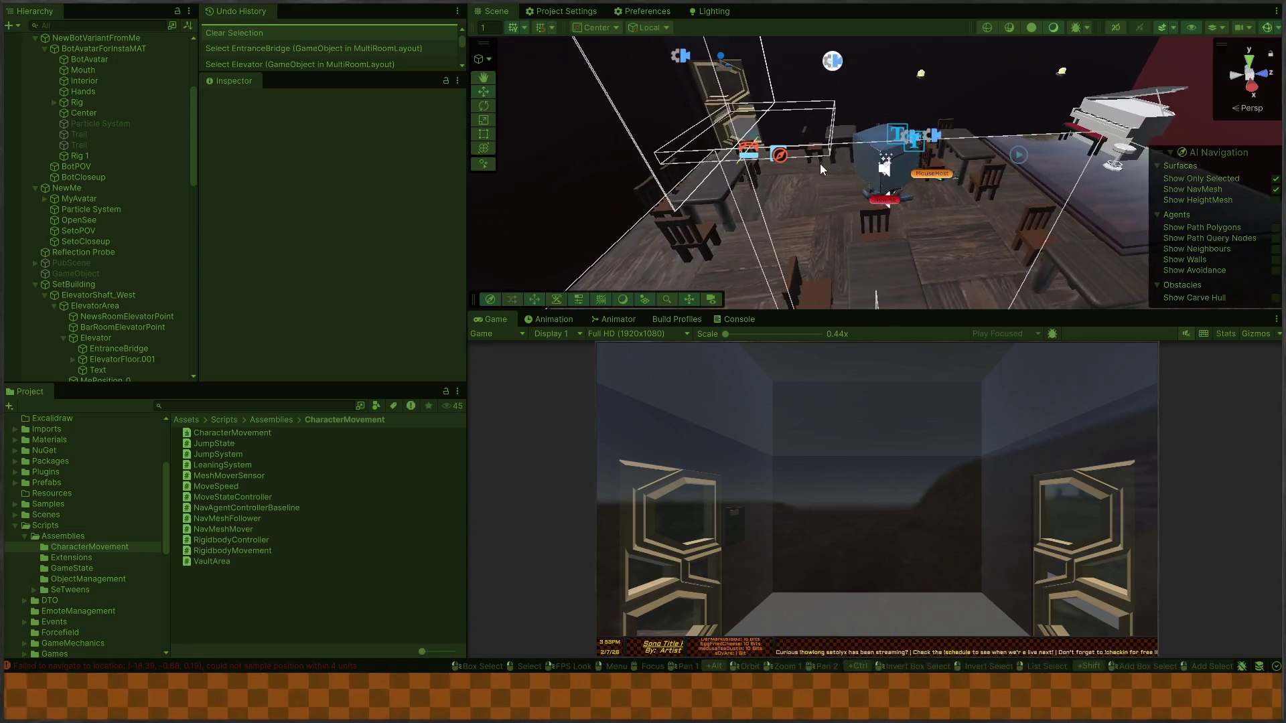
key("2")
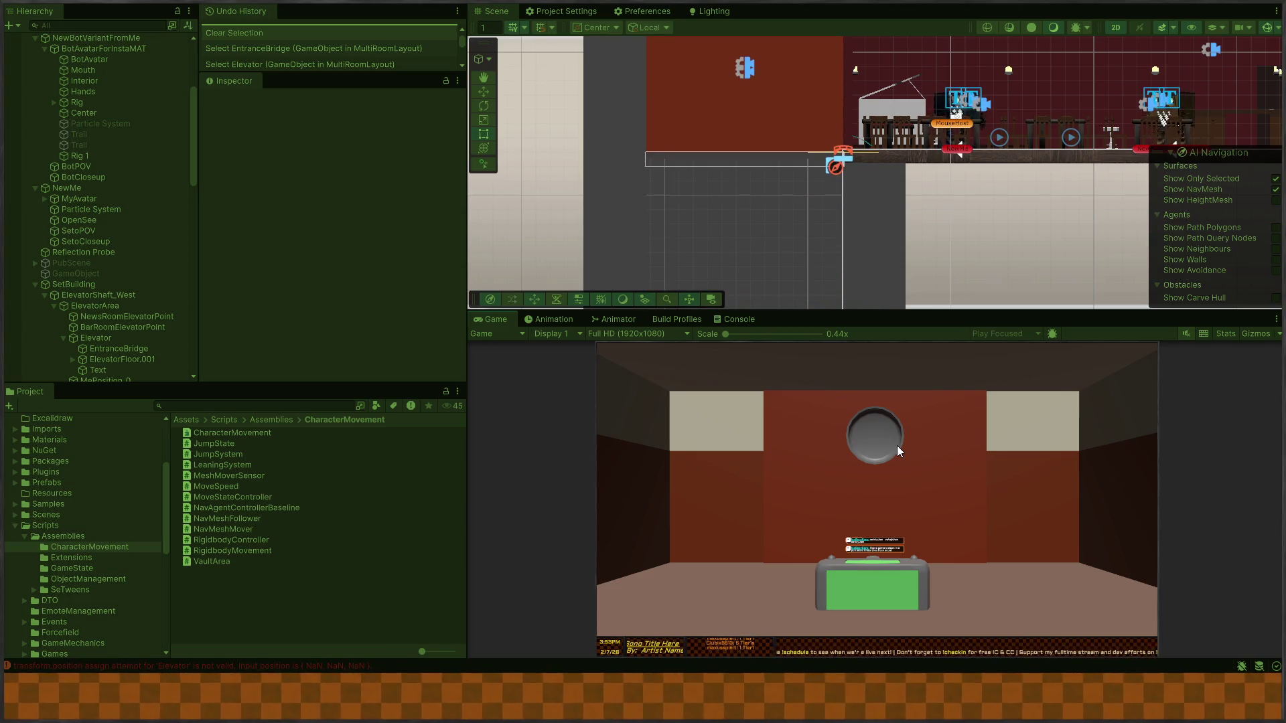
- Press the elevator wall button in game, walk toward it, then stop the playtest
left_click(896, 444)
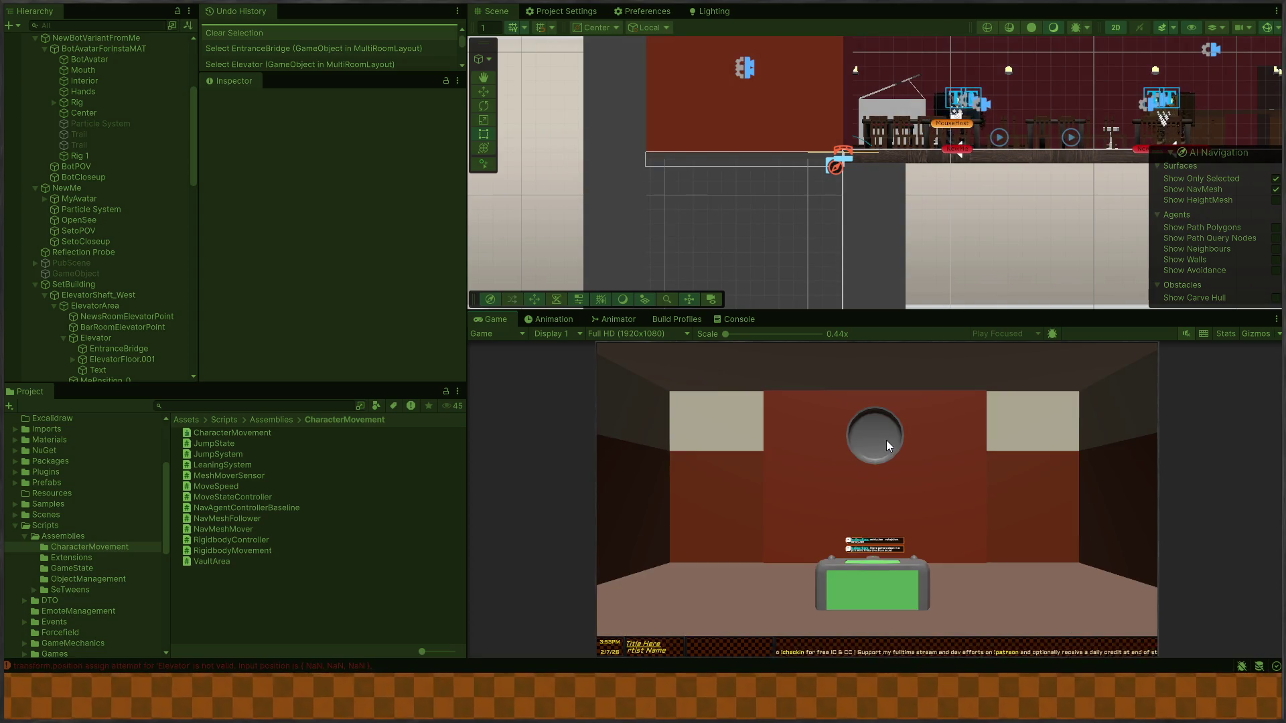
key("w")
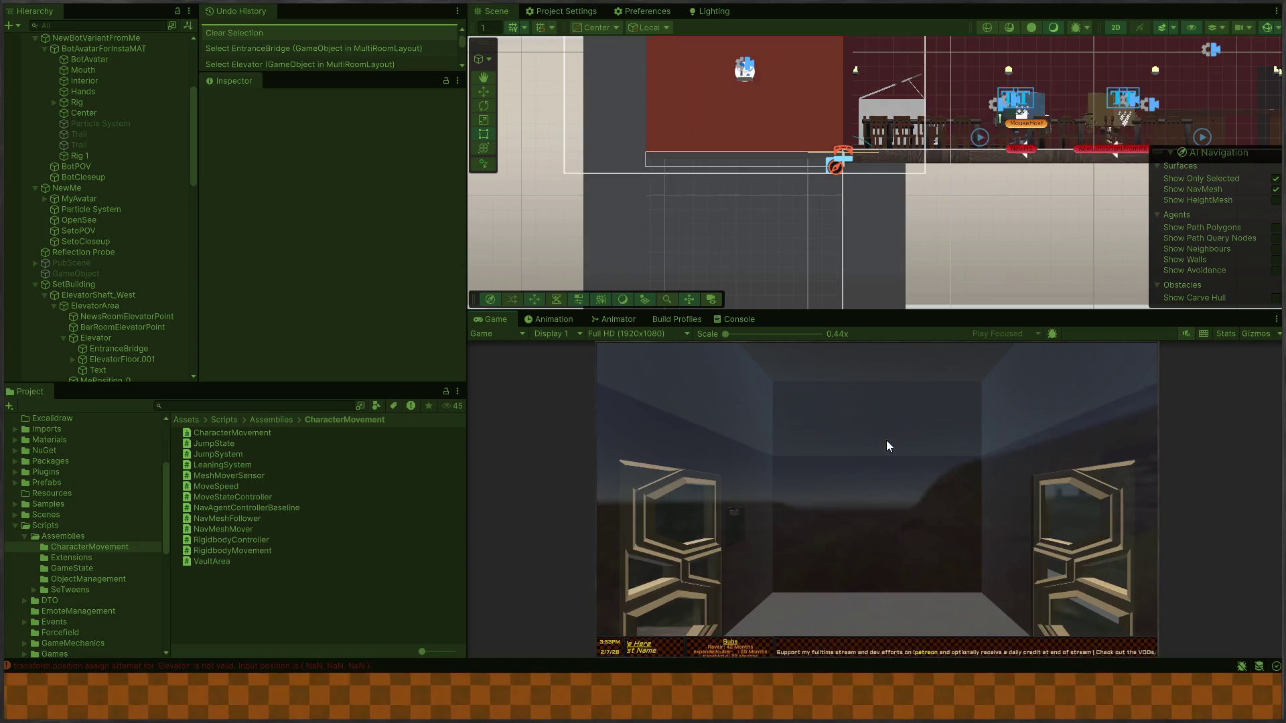
key("ctrl+p")
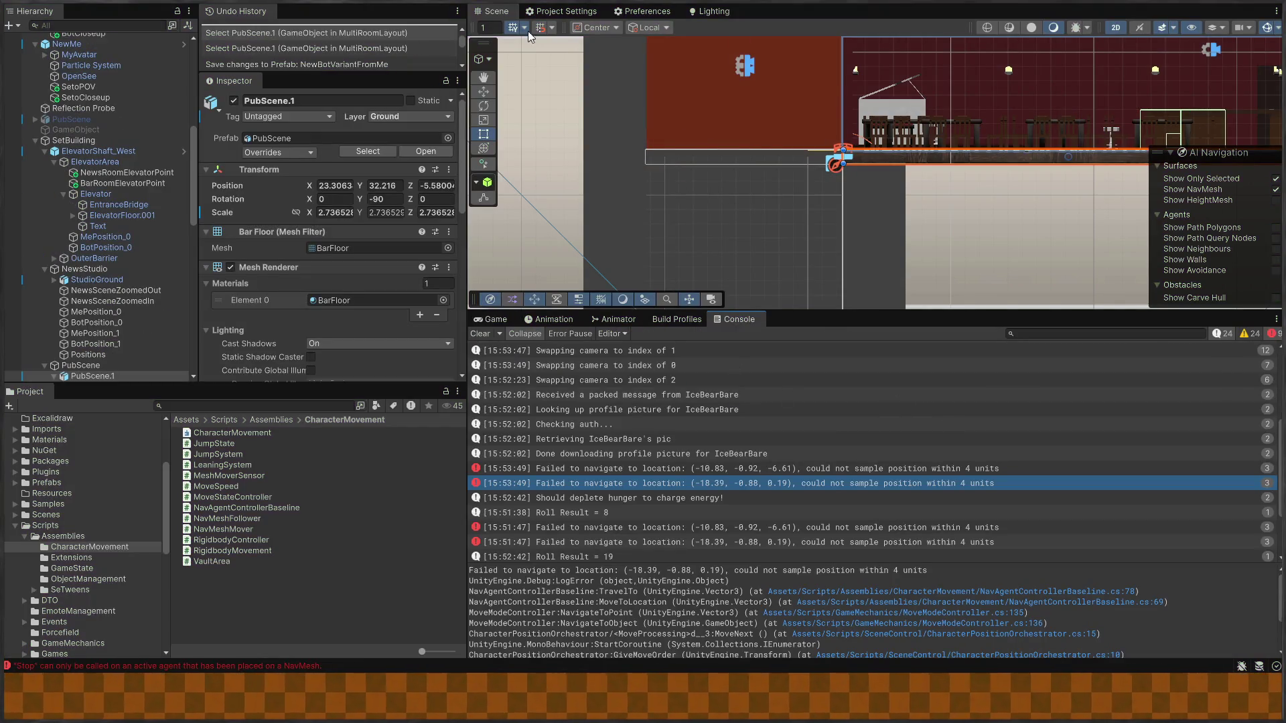
- Switch the bottom panel back to the Game view and pan the Scene view across the bar room
left_click(489, 319)
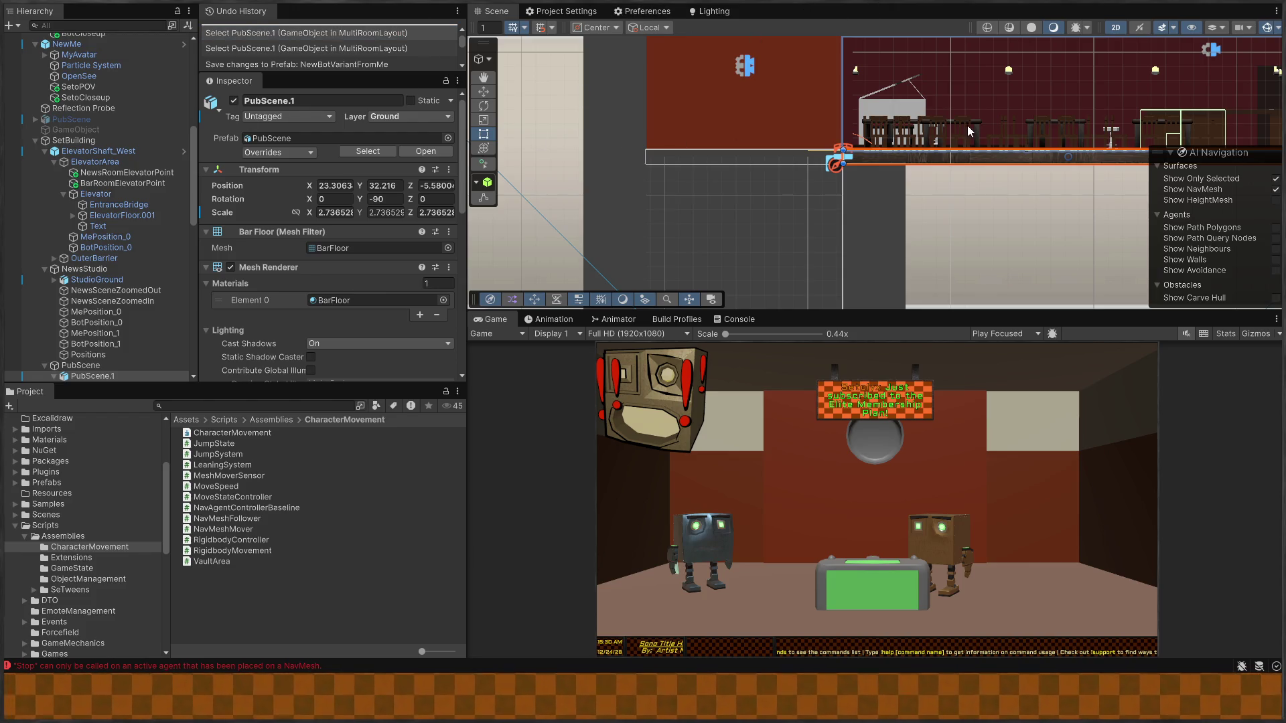
left_click_drag(968, 130, 844, 174)
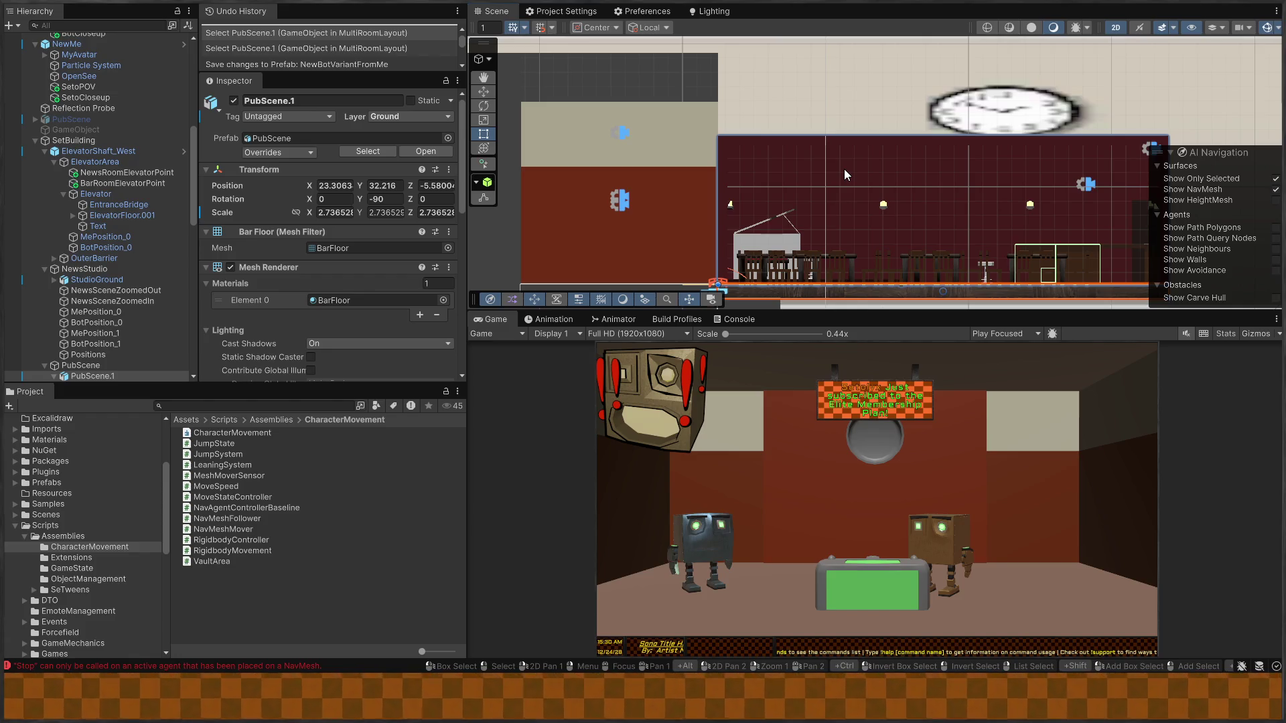